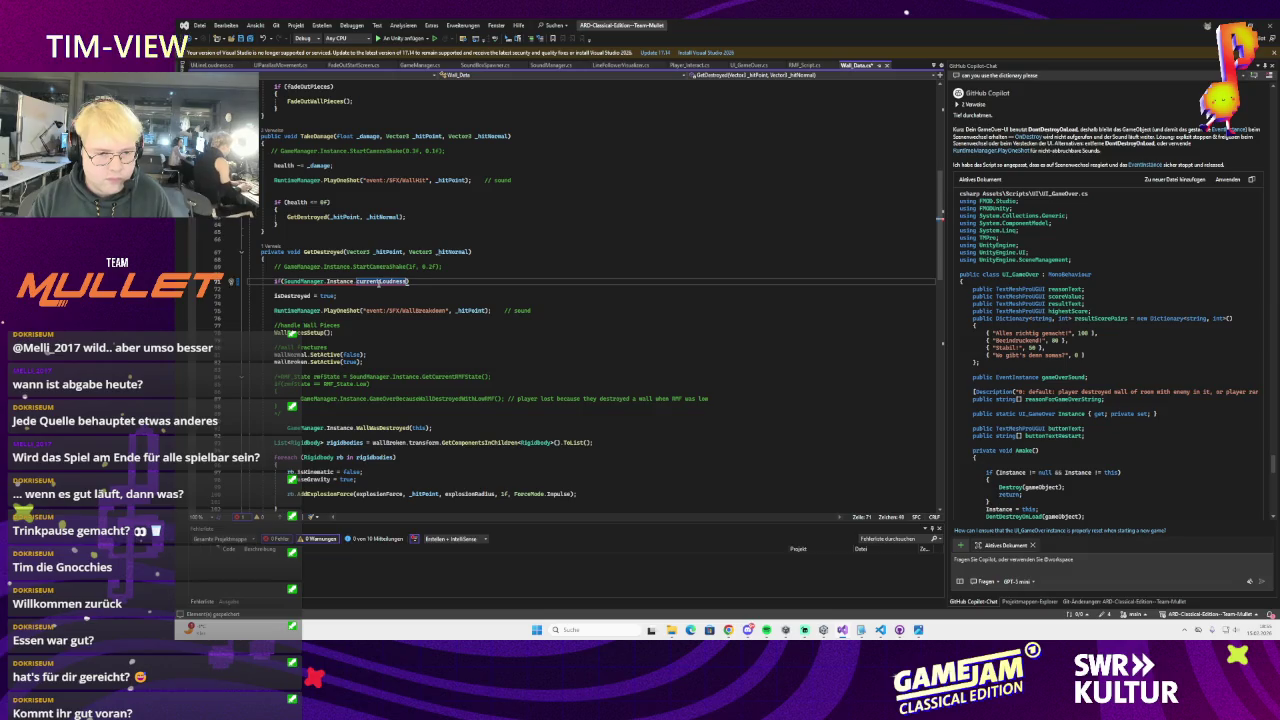
pyautogui.write('== 0')
# - Wrap the zero-loudness check's body in braces with the GameOverBecauseWallDestroyedWithLowRMF call on its own line
pyautogui.press('Return')
pyautogui.write('{')
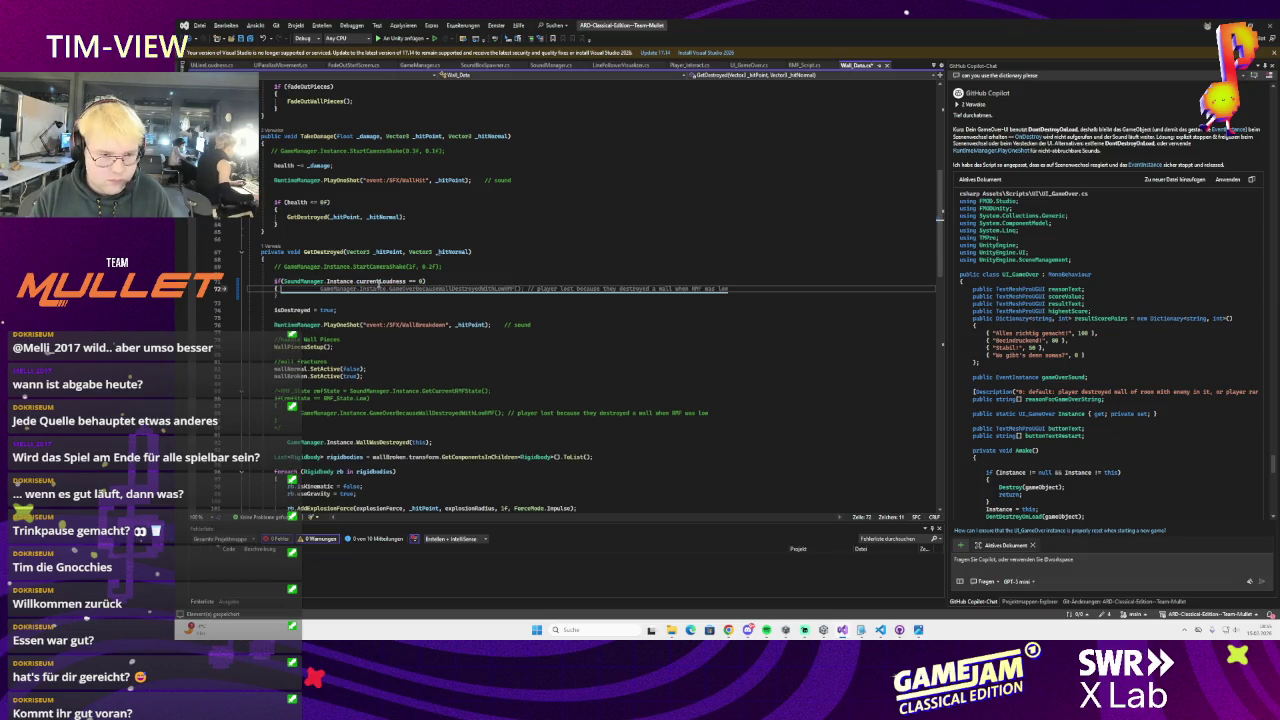
pyautogui.press('Tab')
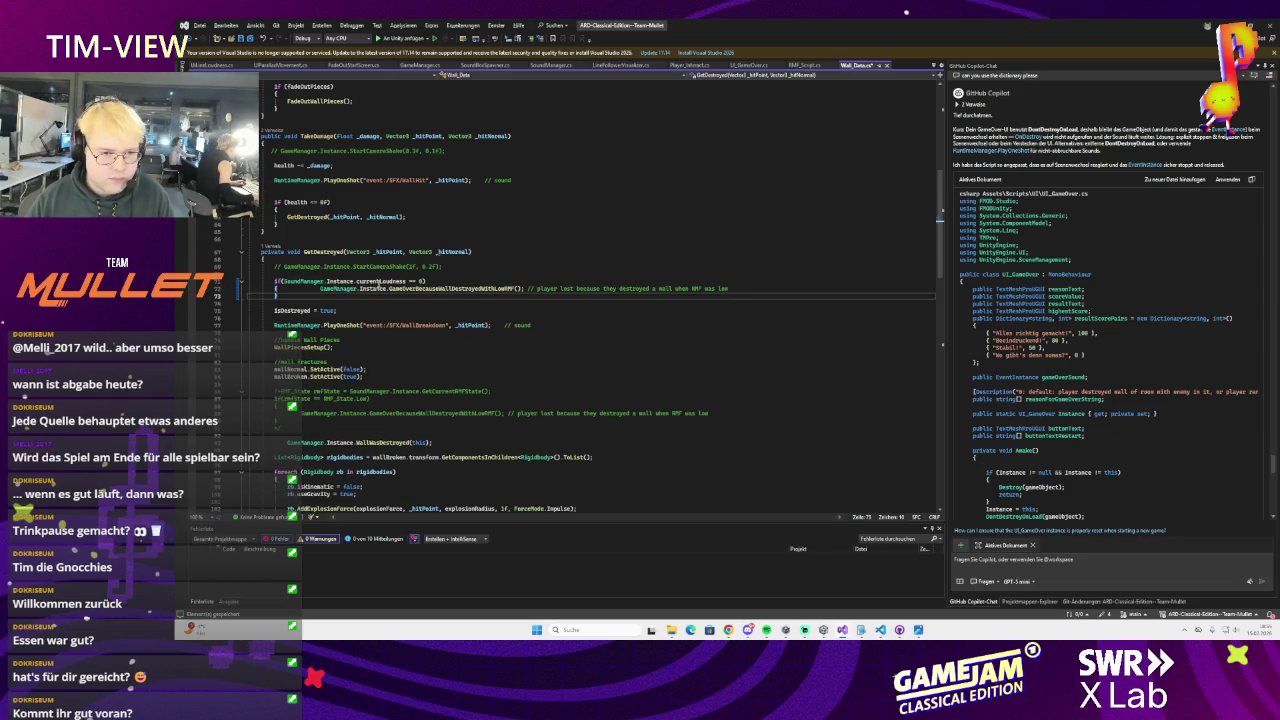
pyautogui.click(309, 290)
pyautogui.press('Return')
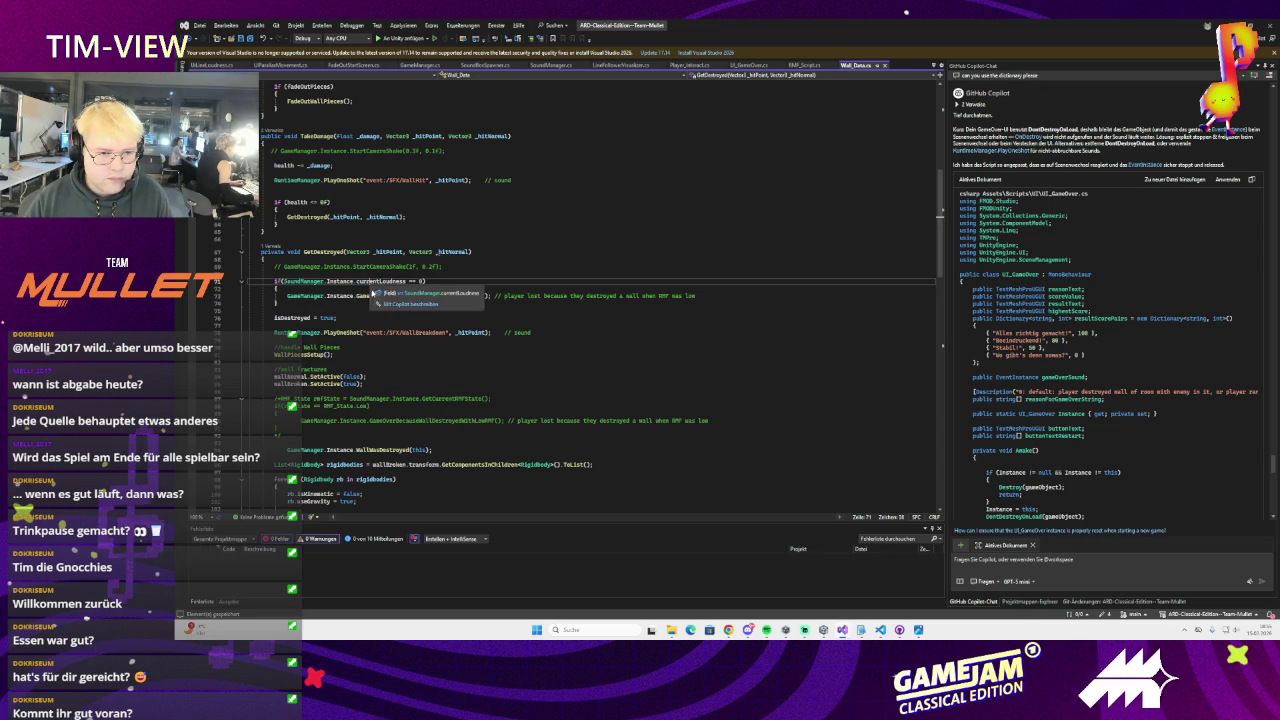
# - Follow GameOverBecauseWallDestroyedWithLowRMF's definition through to SetGameOverScreenWithScore in UI_GameOver.cs
pyautogui.doubleClick(381, 296)
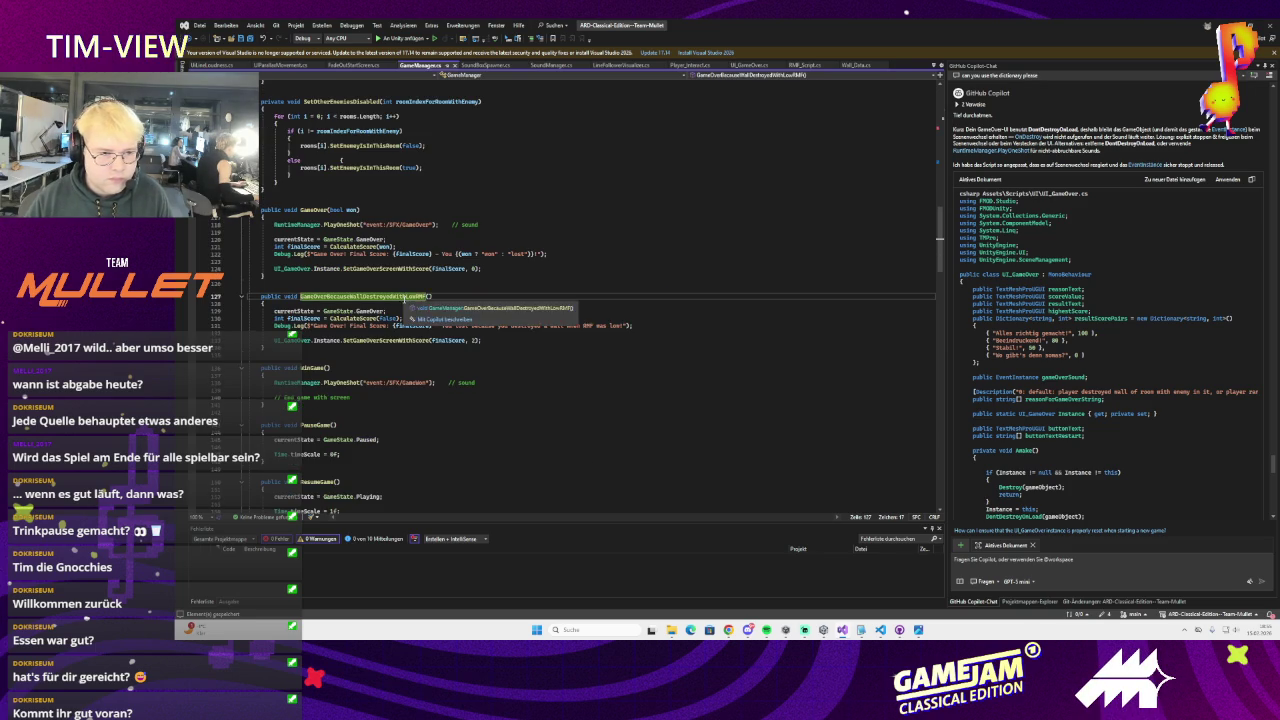
pyautogui.keyDown('ctrl'); pyautogui.click(381, 296); pyautogui.keyUp('ctrl')
pyautogui.click(370, 289)
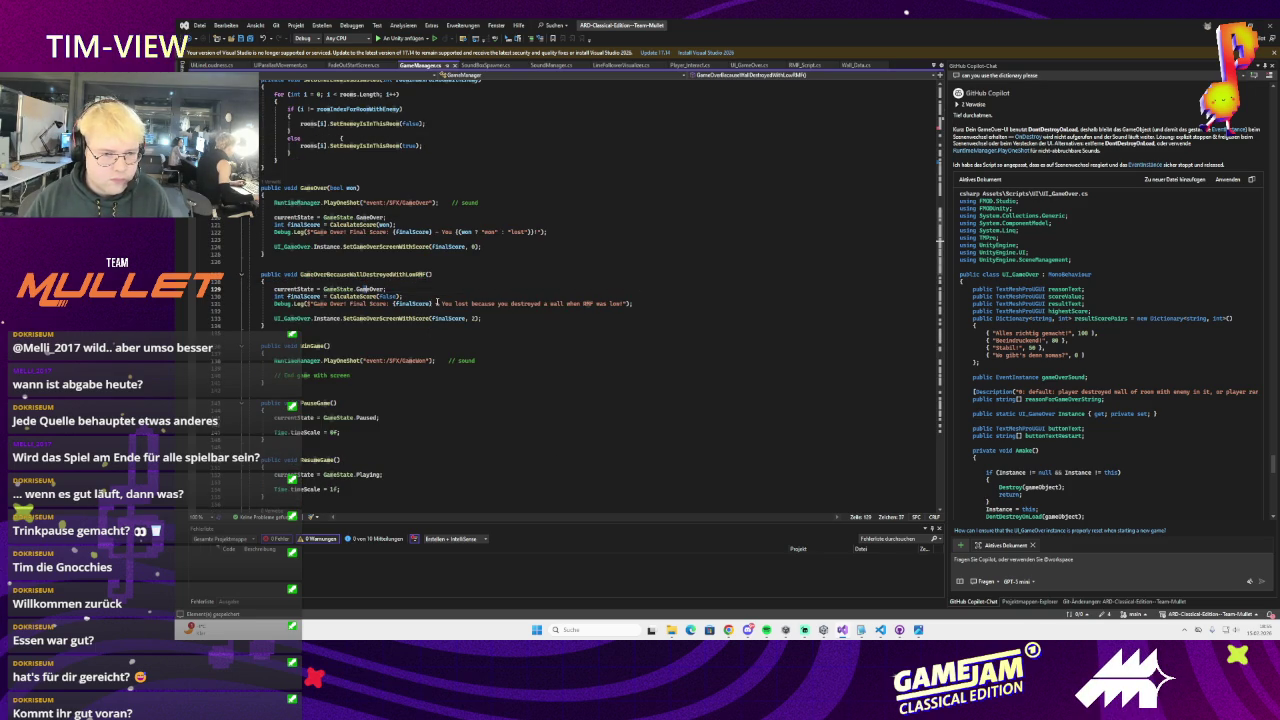
pyautogui.click(385, 318)
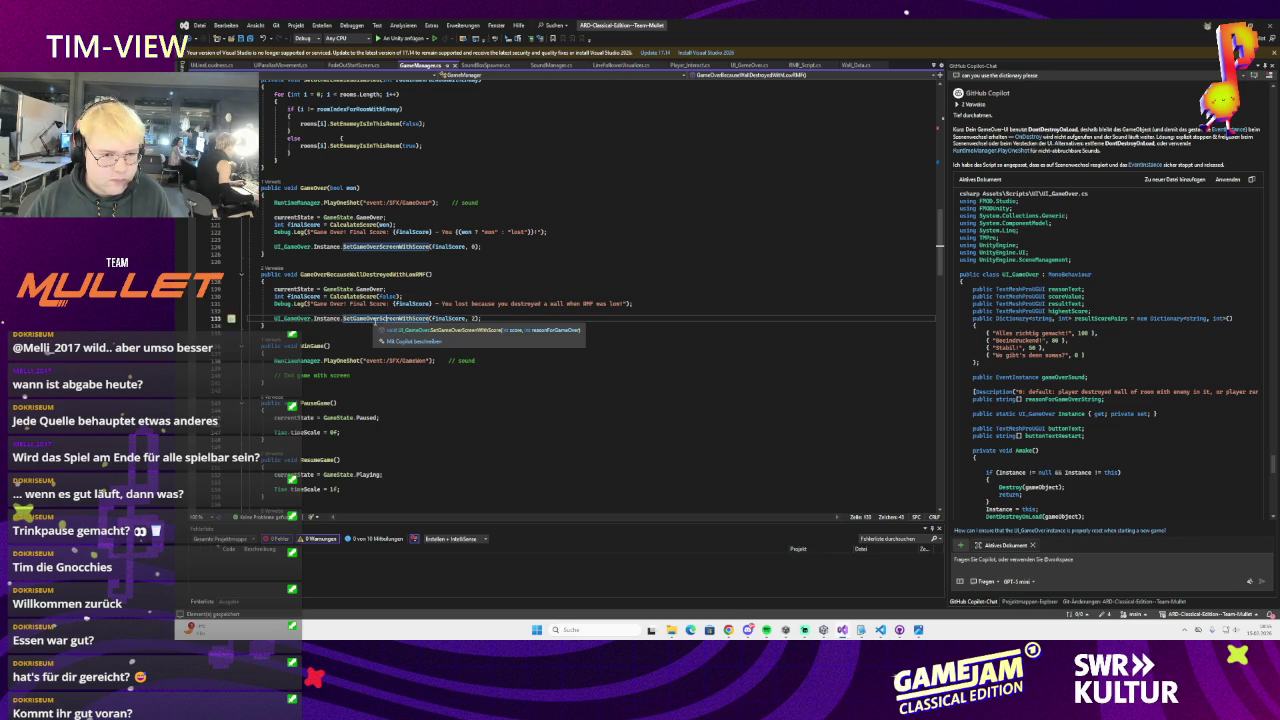
pyautogui.keyDown('ctrl'); pyautogui.click(374, 320); pyautogui.keyUp('ctrl')
pyautogui.scroll(-6, 378, 300)
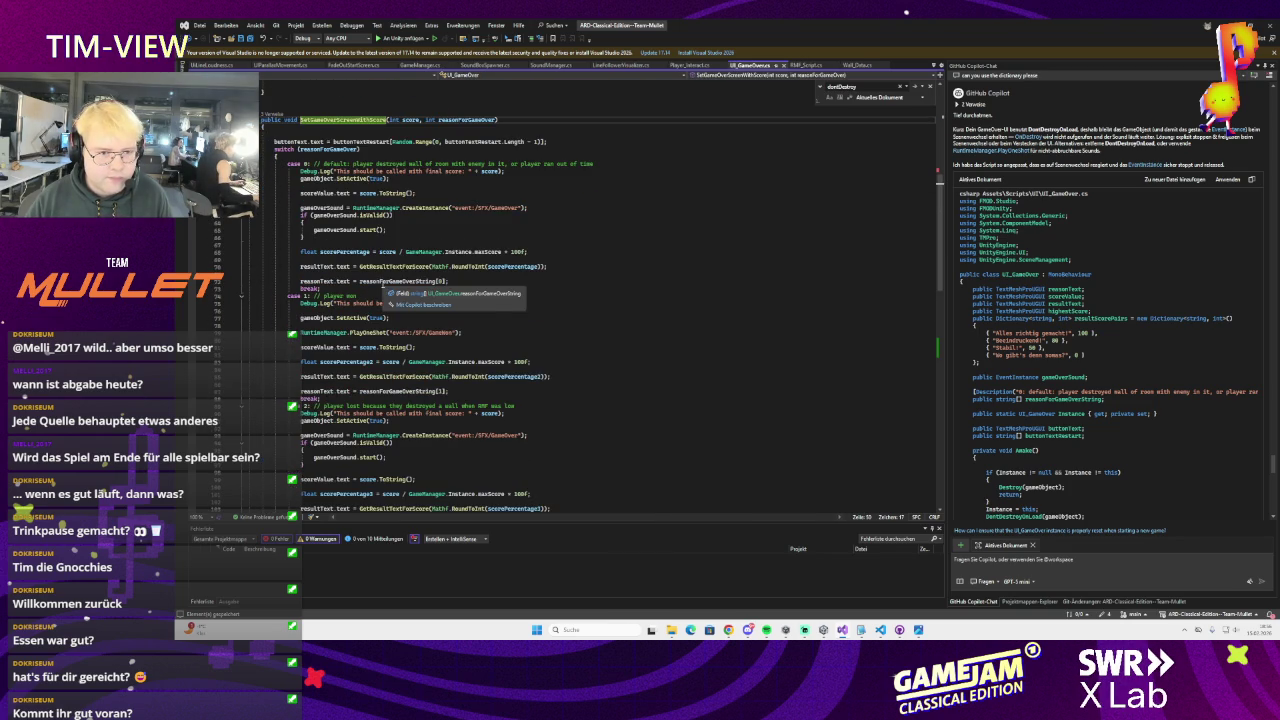
# - Review UI_GameOver's switch cases, then open GameOverBecauseWallDestroyedWithLowRMF's definition from Wall_Data.cs
pyautogui.scroll(-7, 381, 287)
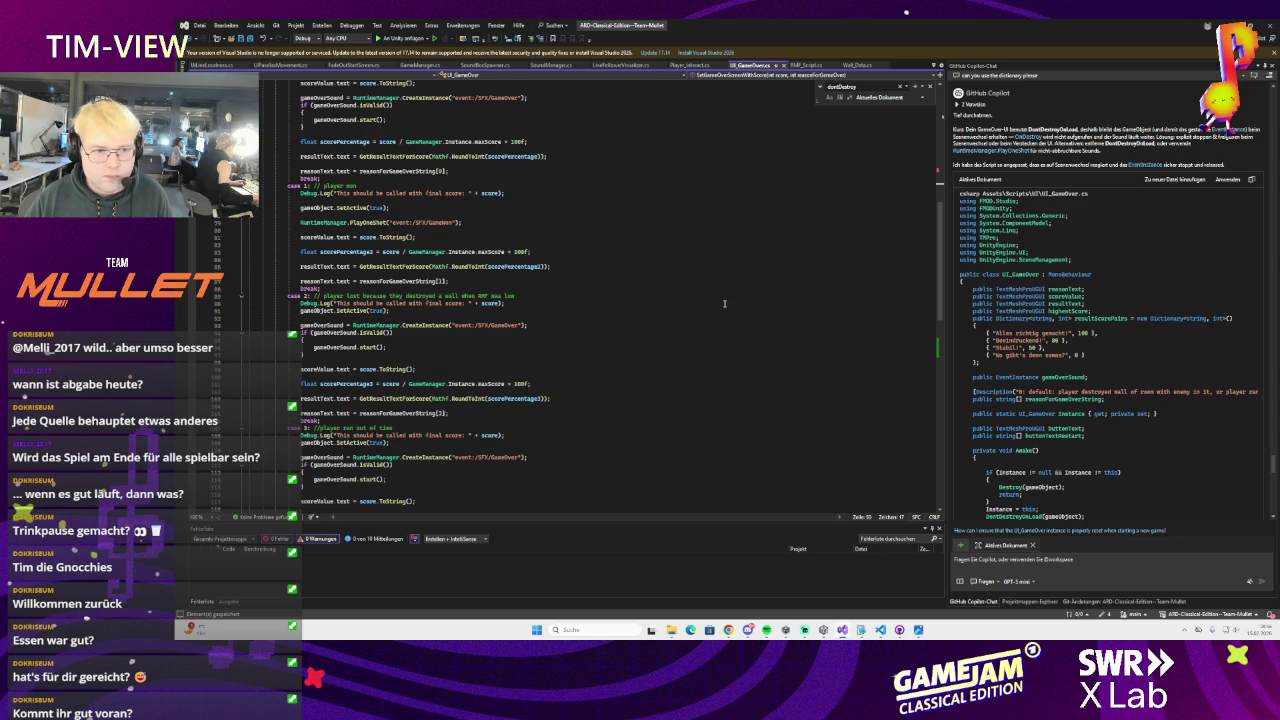
pyautogui.scroll(5, 724, 303)
pyautogui.scroll(-6, 655, 314)
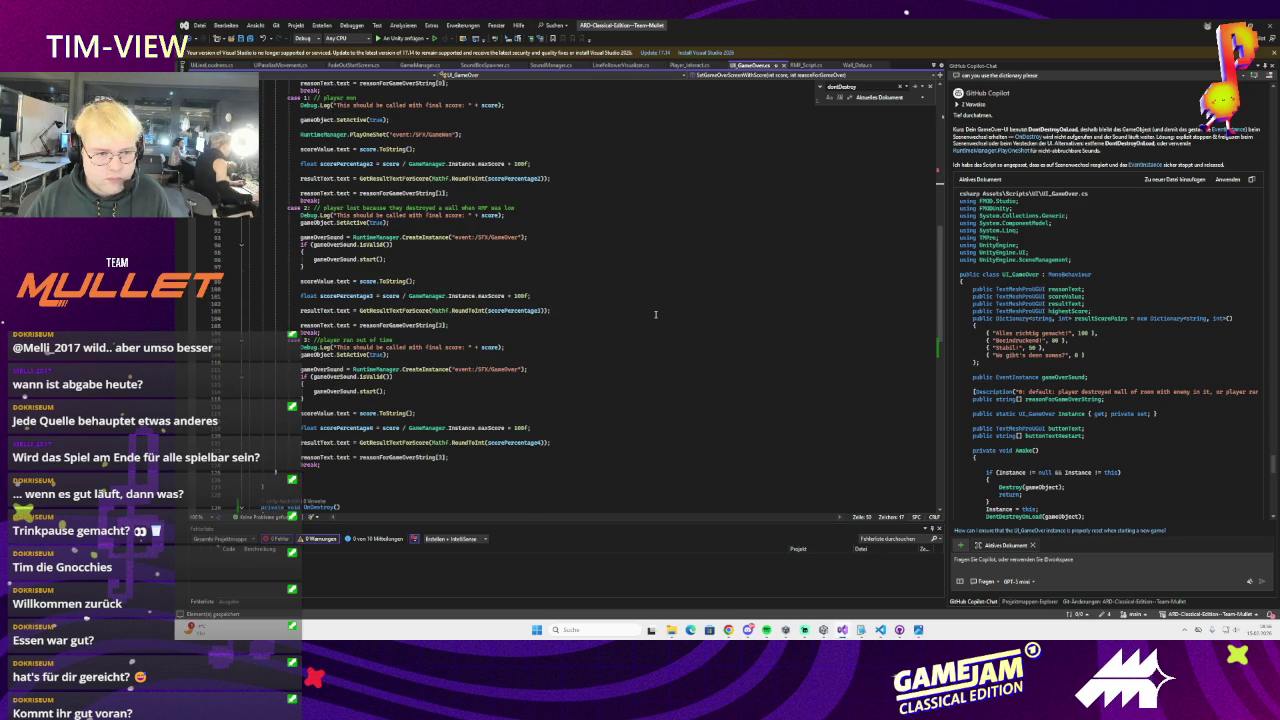
pyautogui.scroll(3, 636, 310)
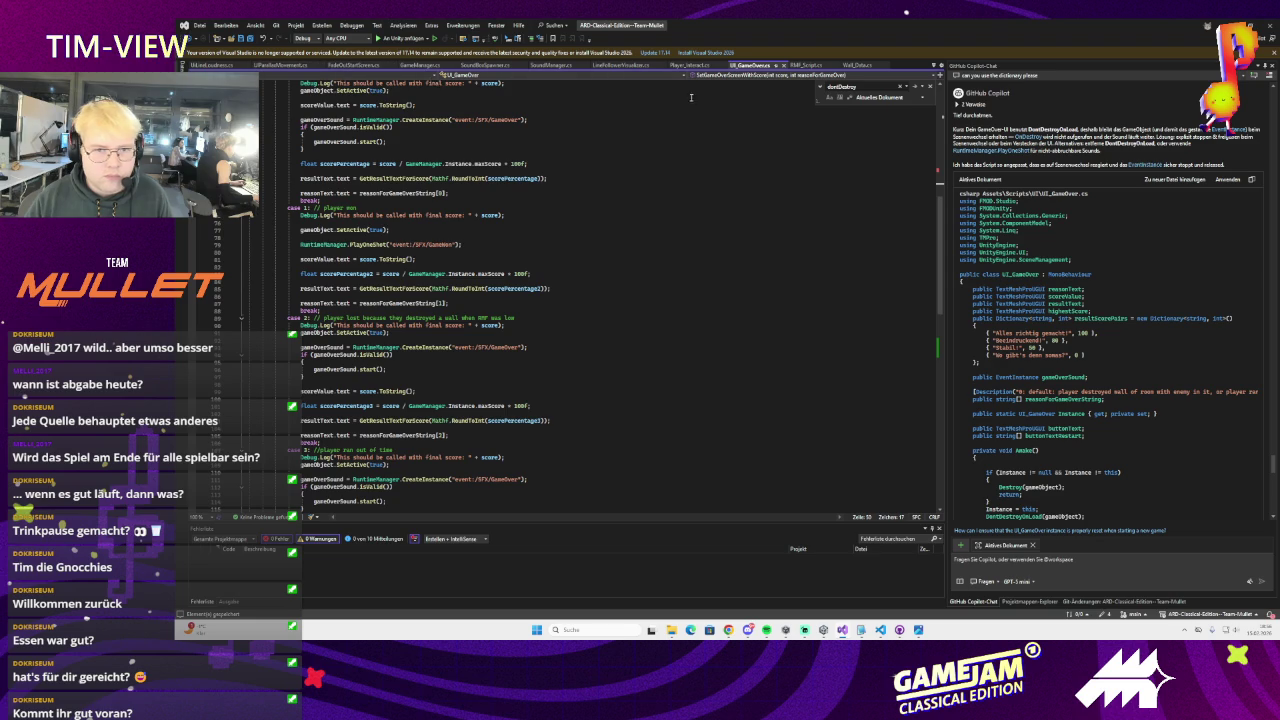
pyautogui.click(857, 65)
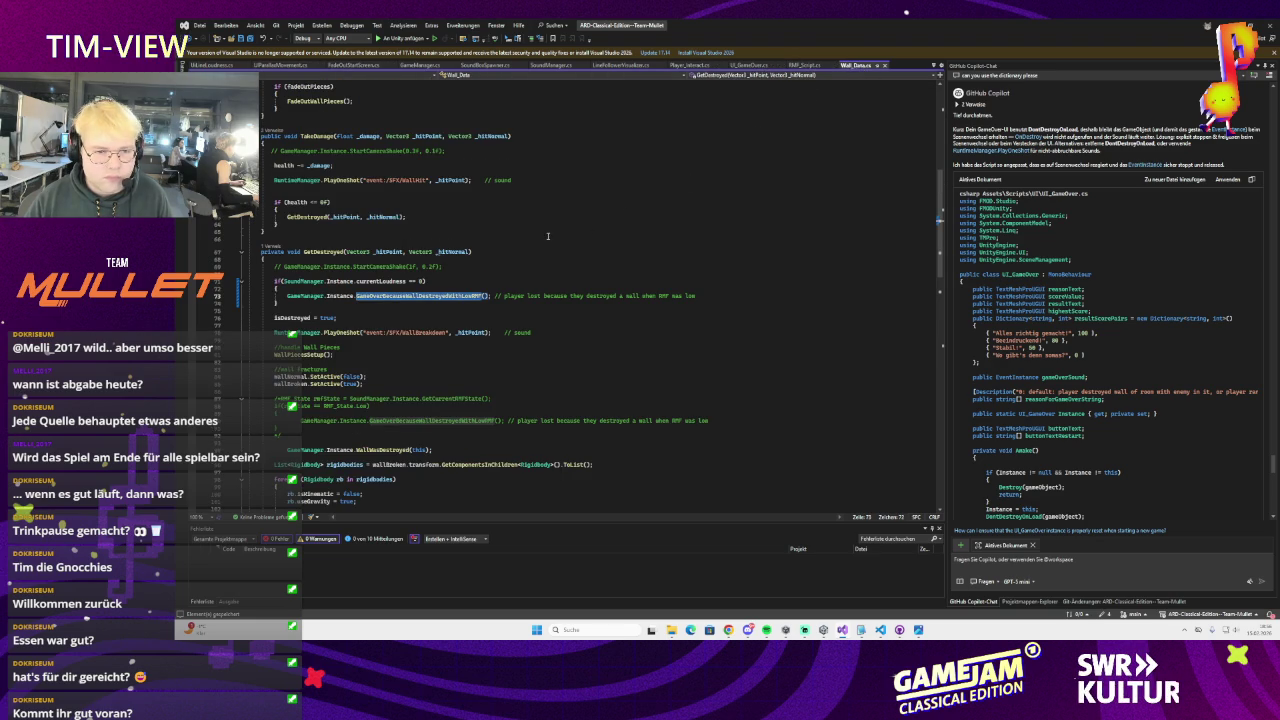
pyautogui.keyDown('ctrl'); pyautogui.click(440, 296); pyautogui.keyUp('ctrl')
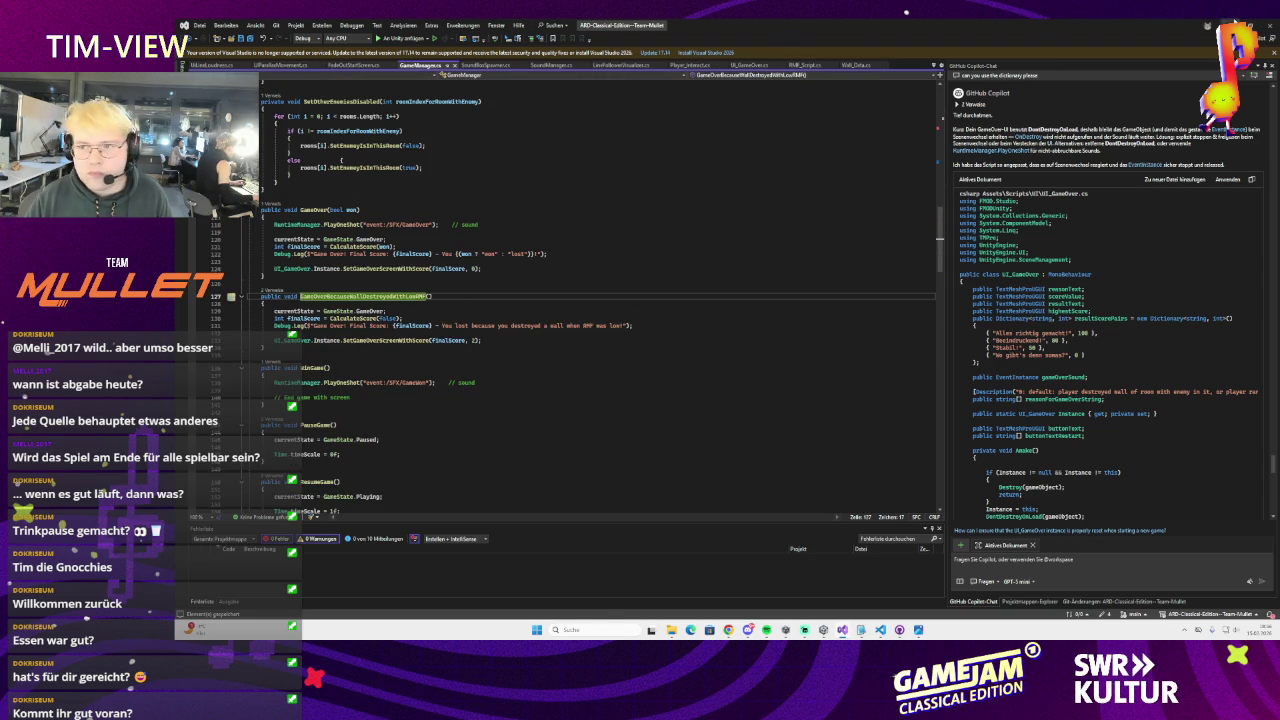
pyautogui.hotkey('alt', 'Tab')
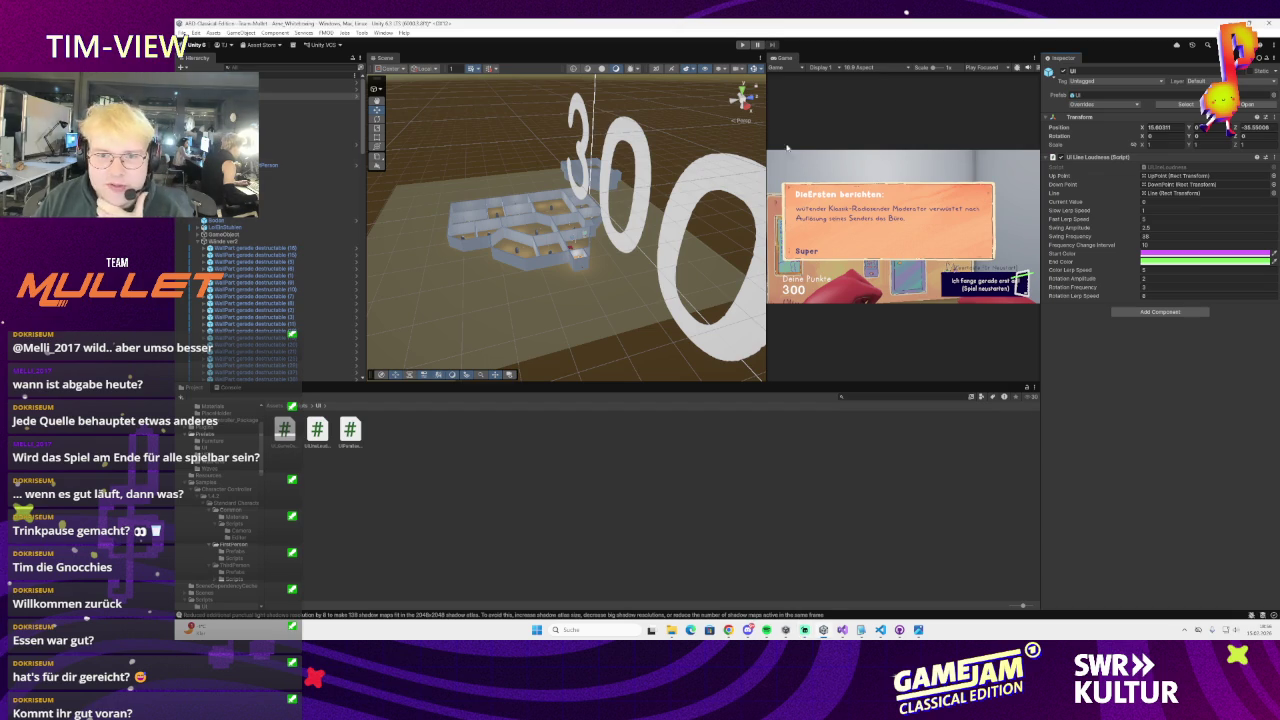
# - Play-test the recompiled game, then inspect the GameOver object and a wall part in the scene
pyautogui.hotkey('ctrl', 'p')
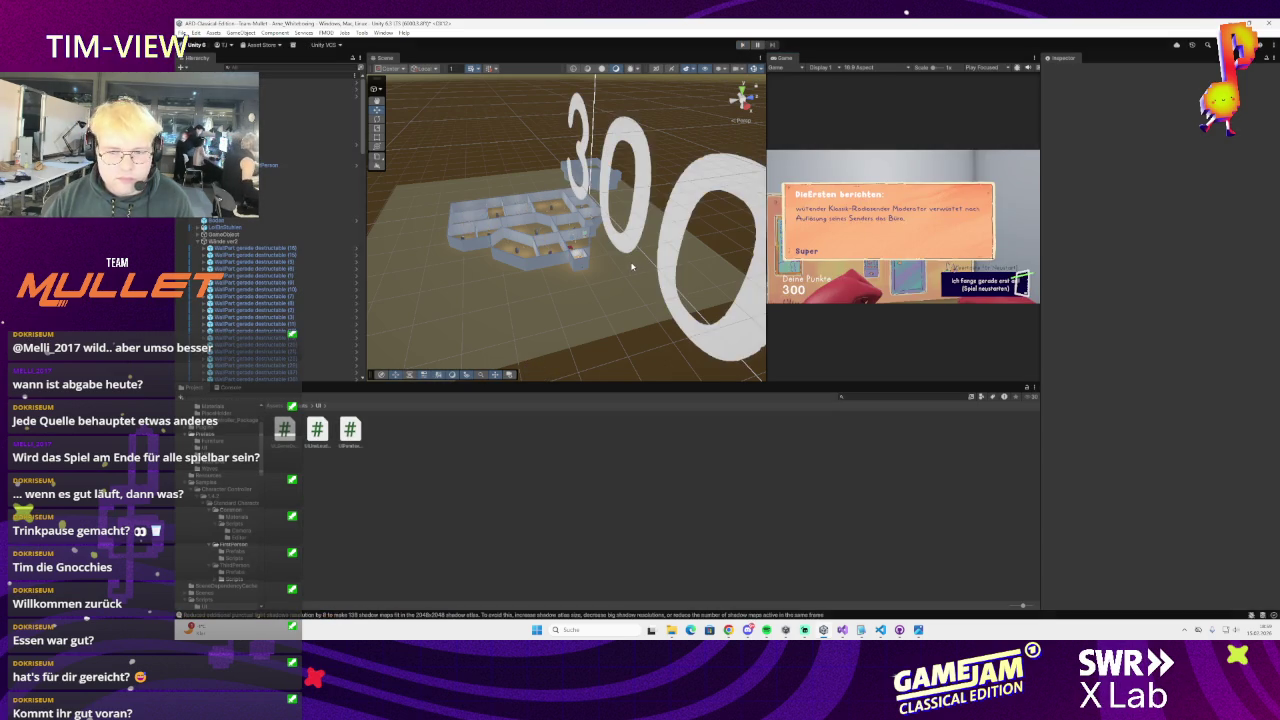
pyautogui.scroll(5, 541, 262)
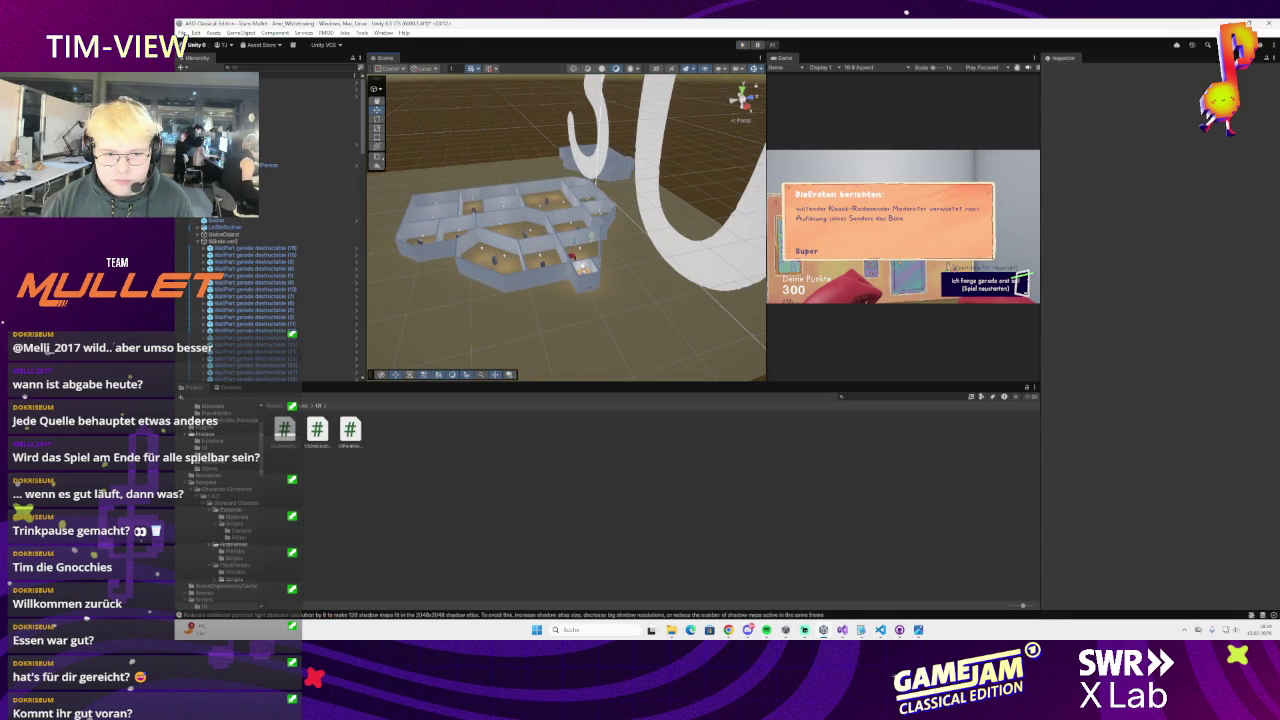
pyautogui.click(225, 343)
pyautogui.moveTo(560, 260); pyautogui.dragTo(615, 290)
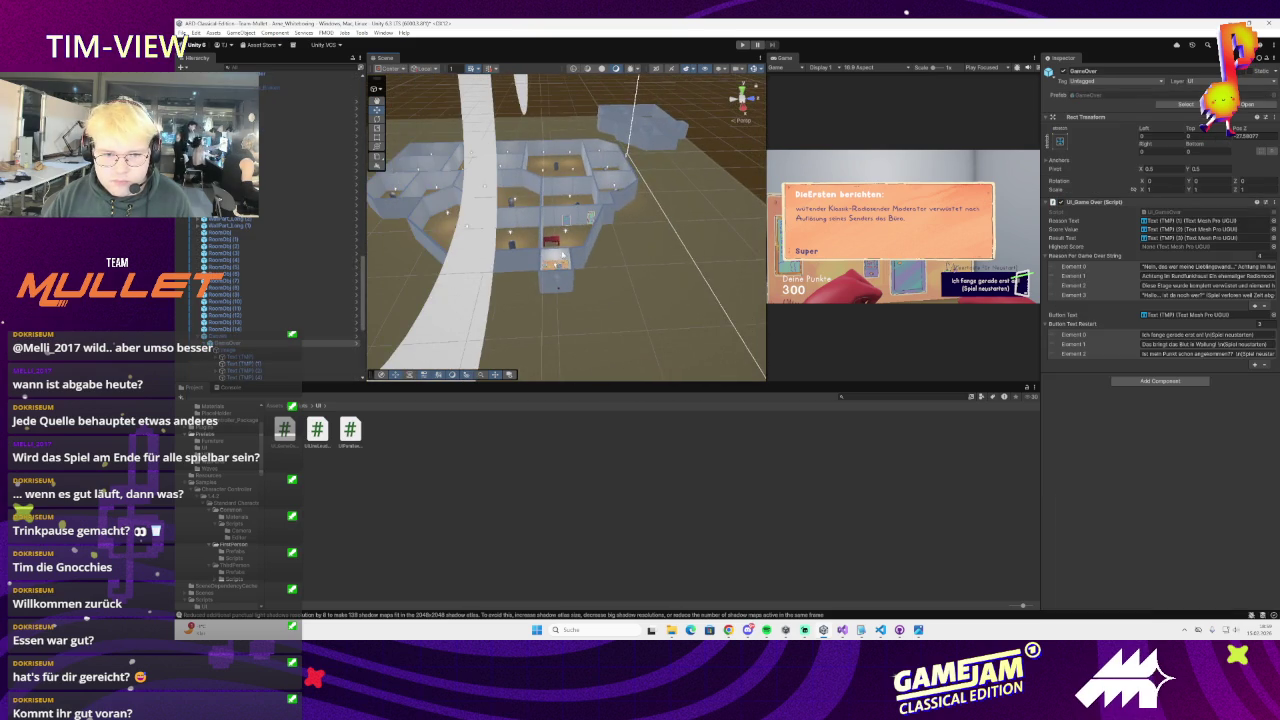
pyautogui.click(556, 257)
pyautogui.hotkey('alt', 'Tab')
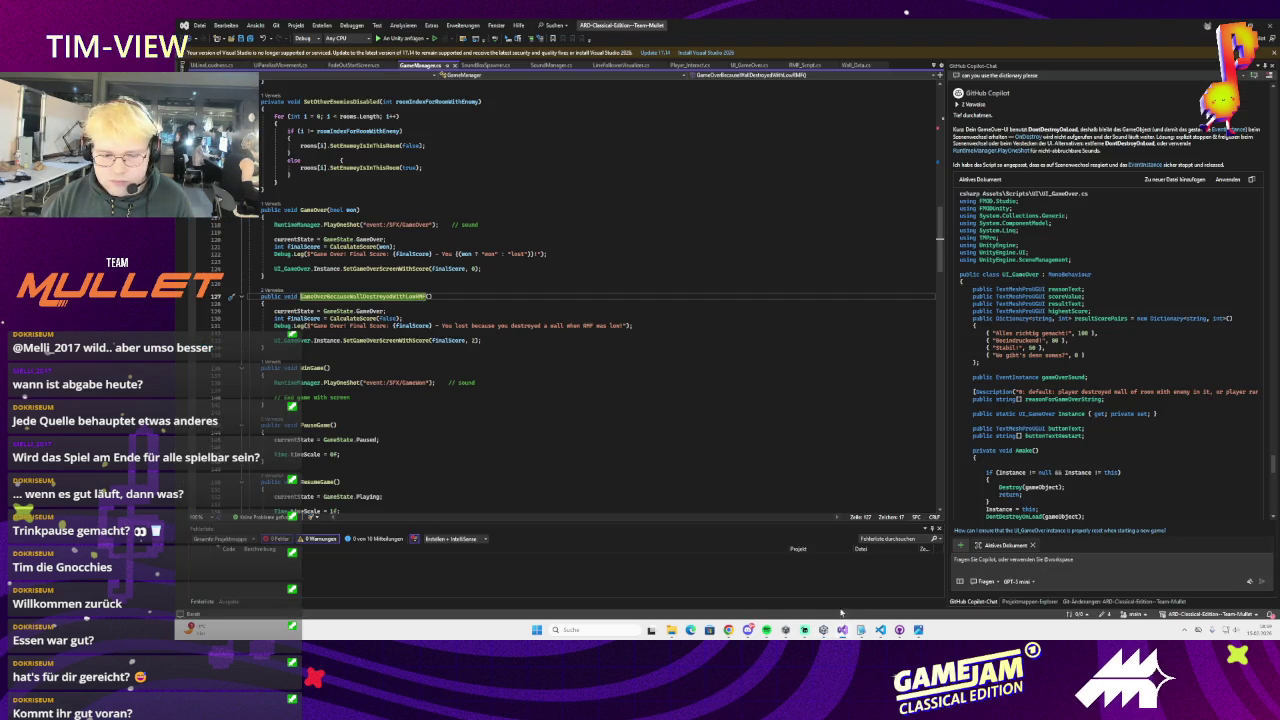
# - Declare a public bool isFirstWall field after the wallPiecesPhysicsMaterial field in Wall_Data.cs
pyautogui.scroll(2, 413, 117)
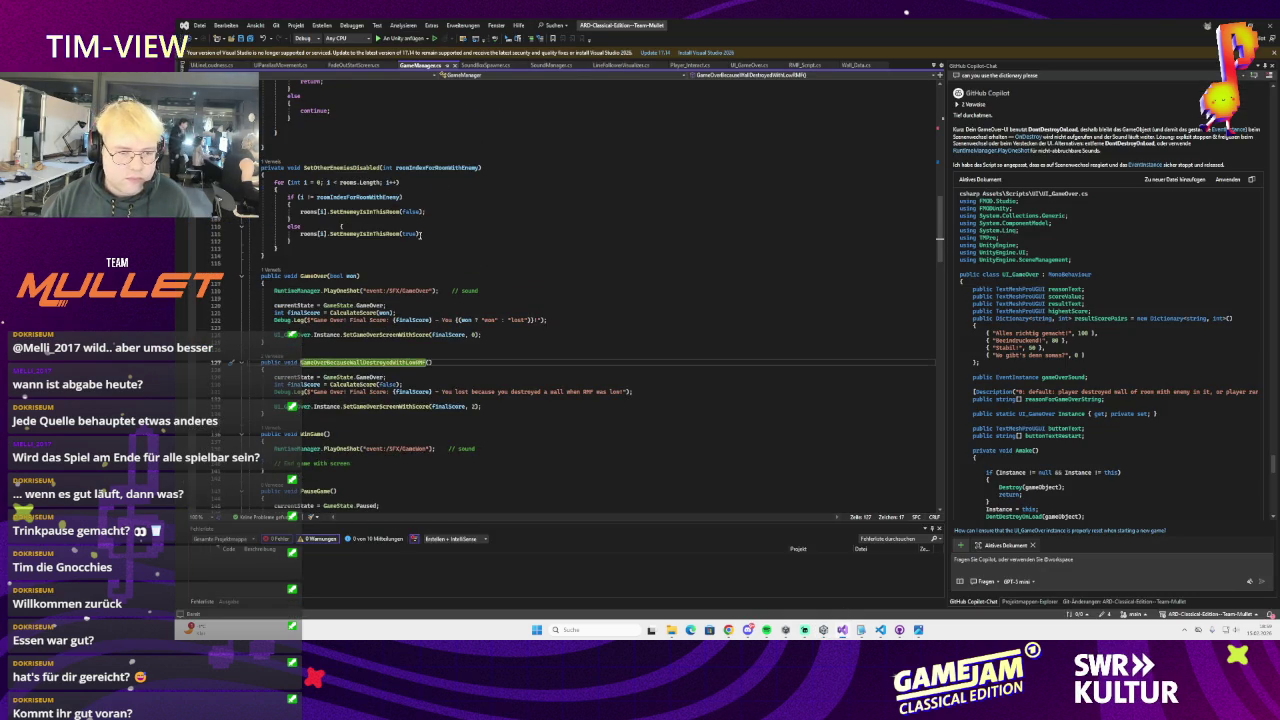
pyautogui.scroll(8, 330, 365)
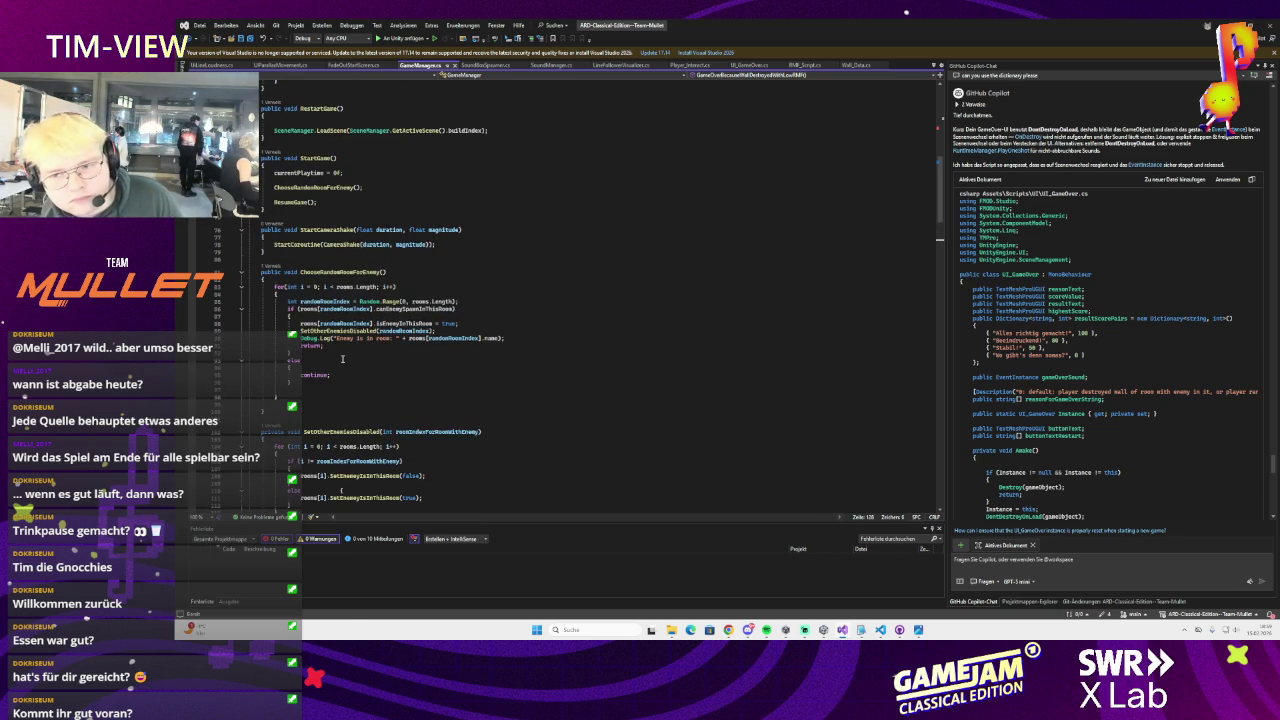
pyautogui.scroll(-8, 342, 358)
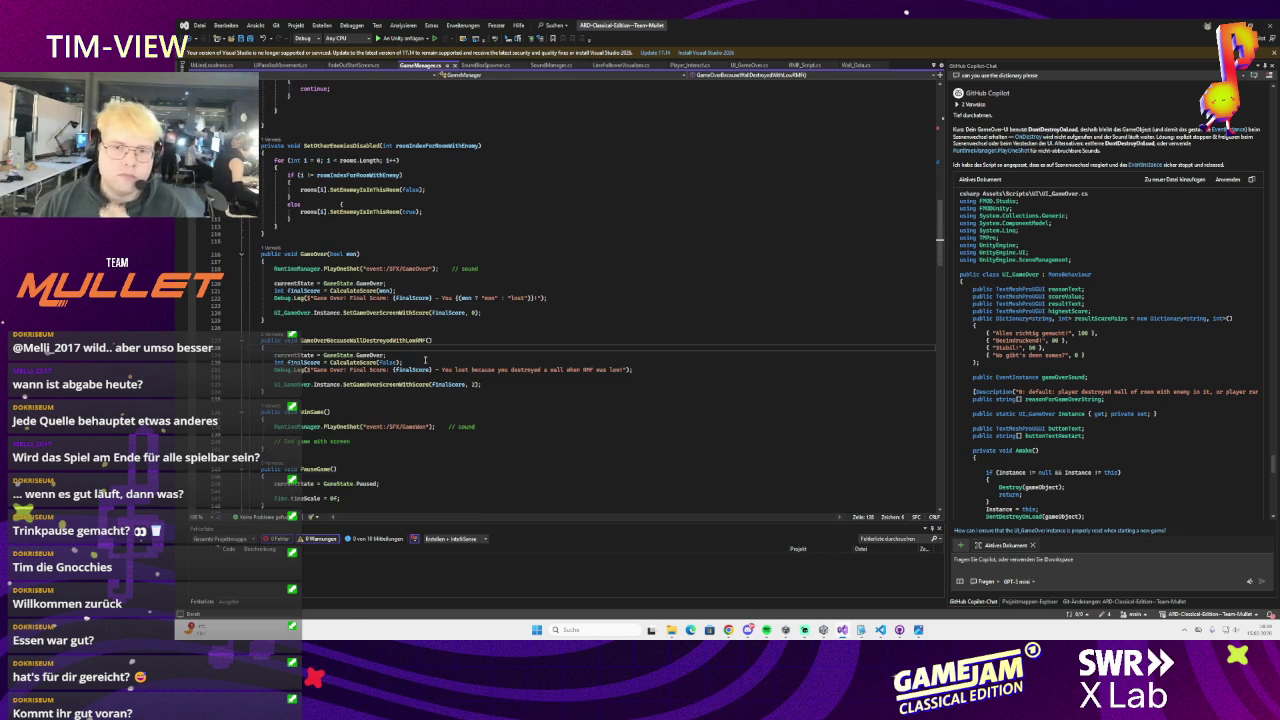
pyautogui.hotkey('ctrl', '-')
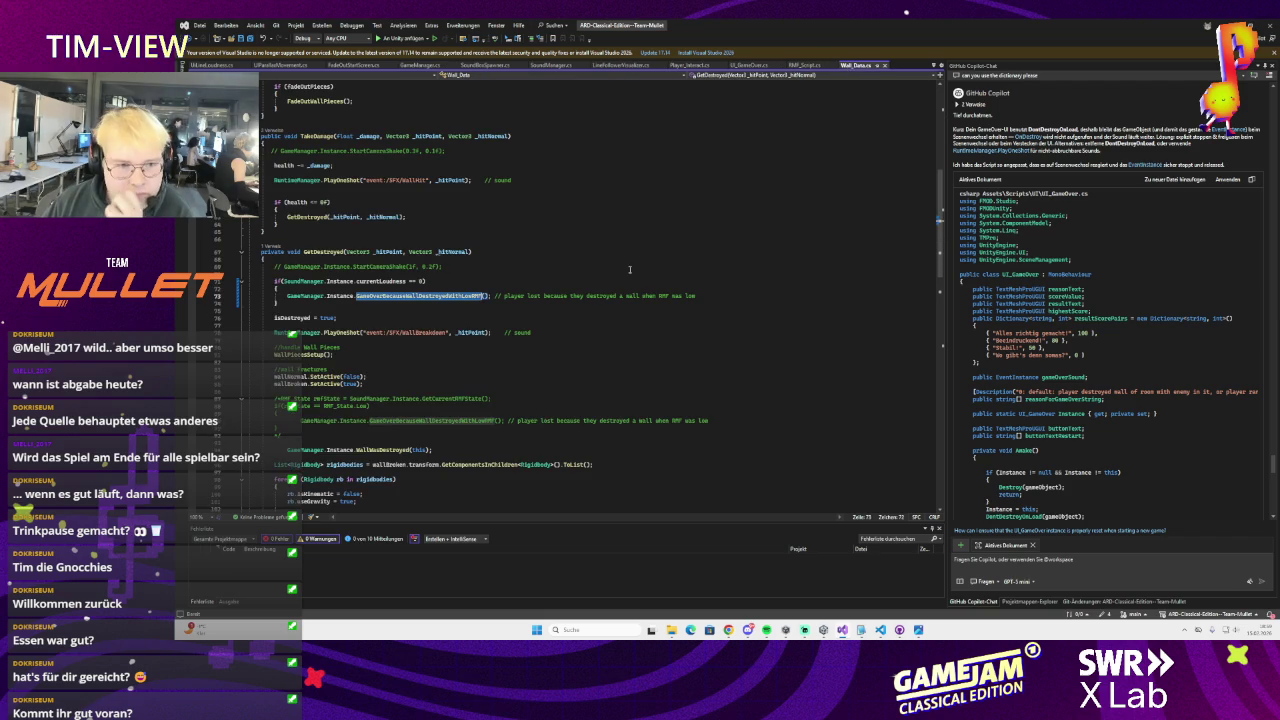
pyautogui.scroll(15, 552, 339)
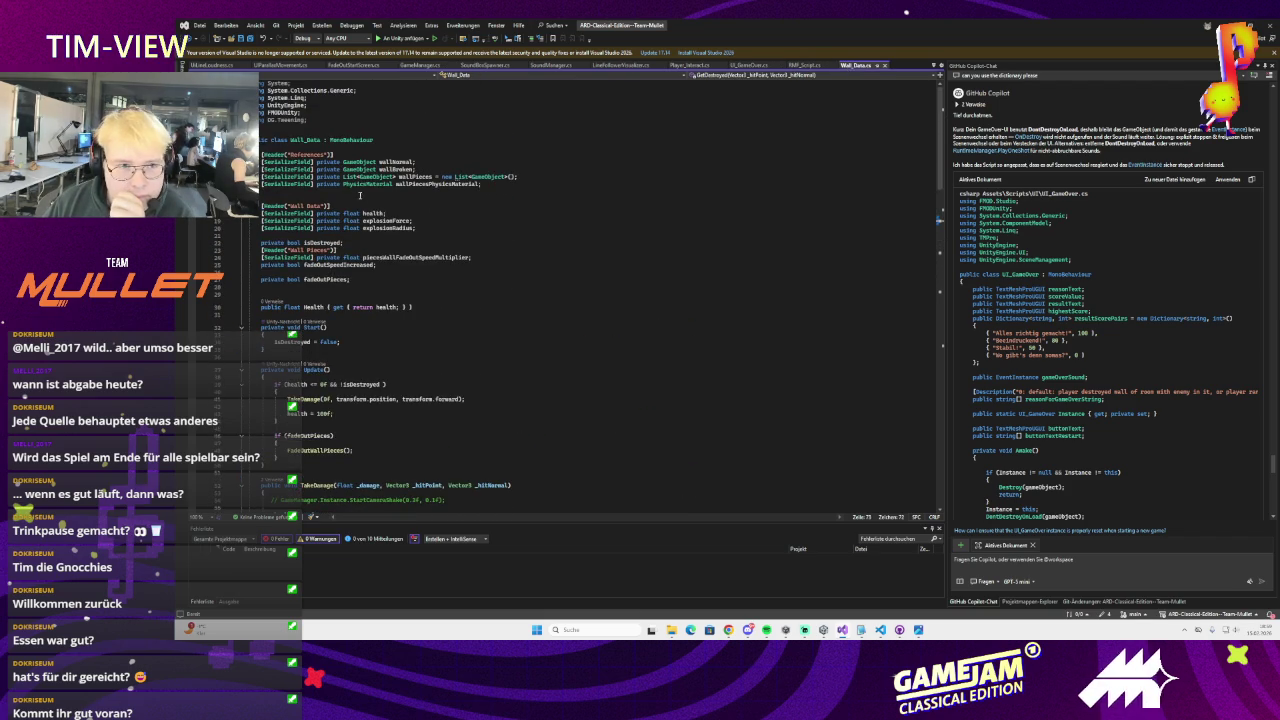
pyautogui.click(456, 187)
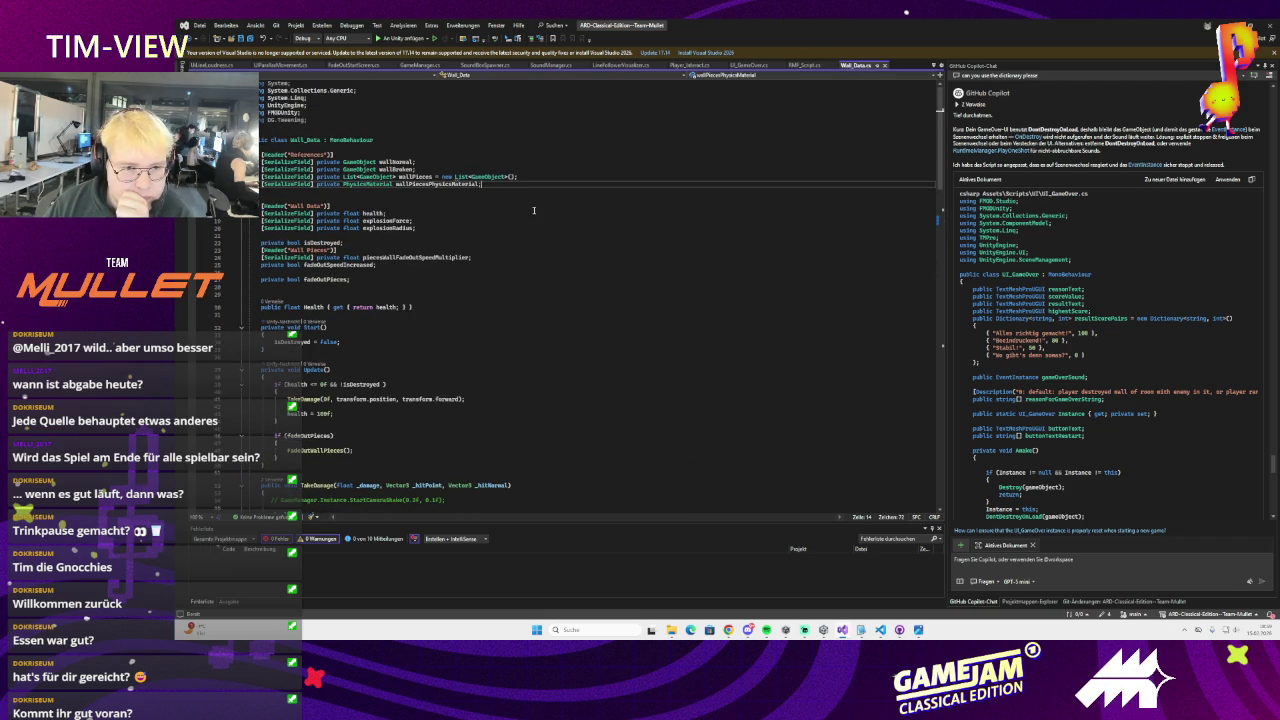
pyautogui.press('Return')
pyautogui.write('public ')
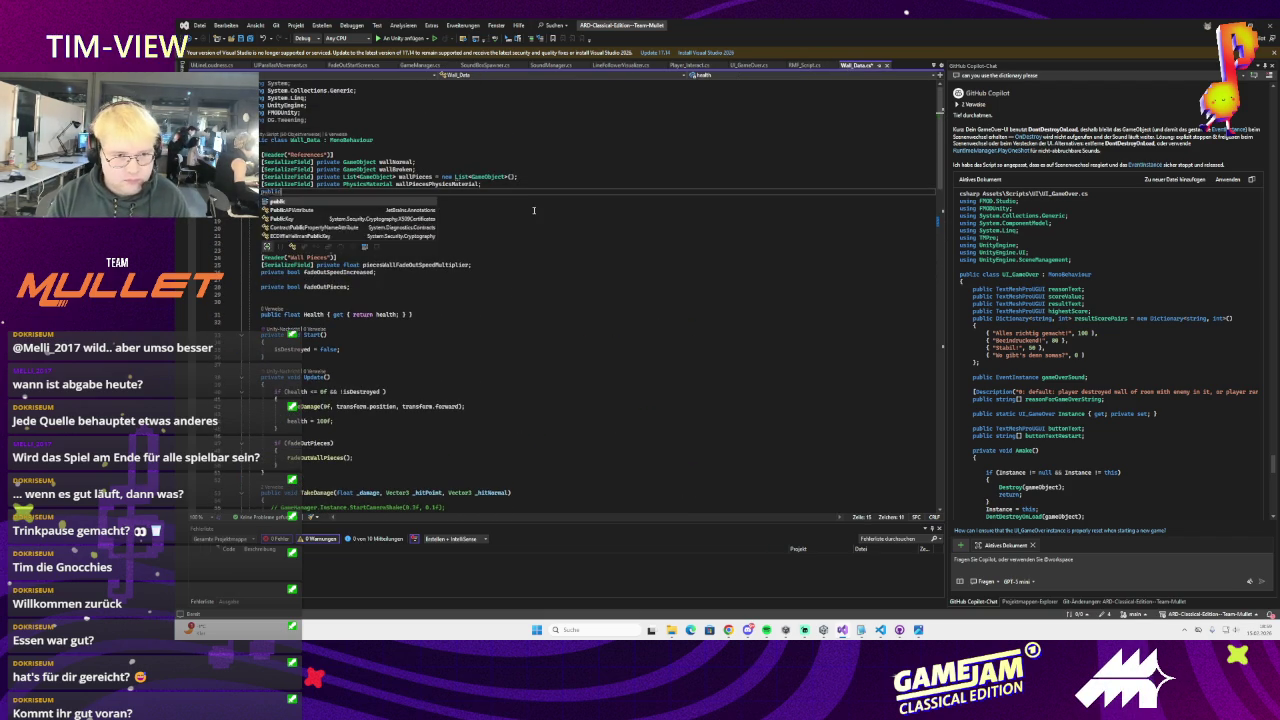
pyautogui.write('bool isFirst')
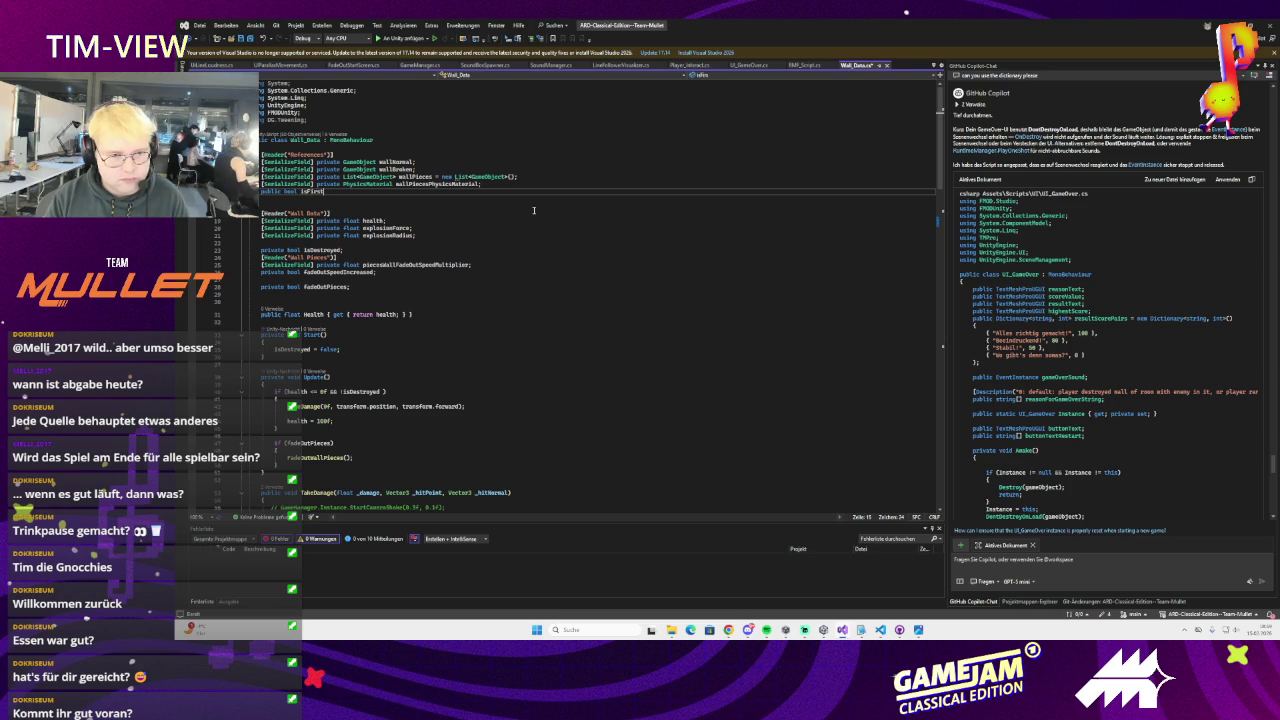
pyautogui.write('Wall = false;')
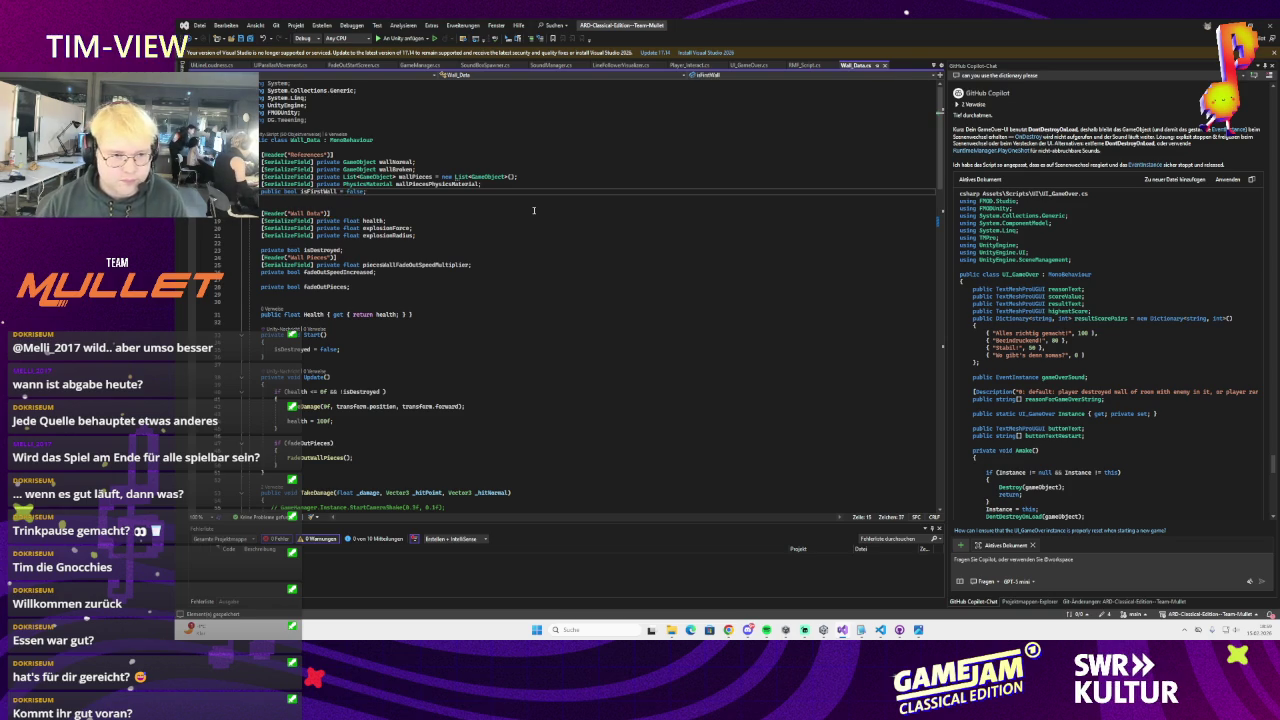
# - Append '&& isFirstWall' to the zero-loudness game-over condition on line 72
pyautogui.scroll(-6, 478, 287)
pyautogui.scroll(-12, 478, 287)
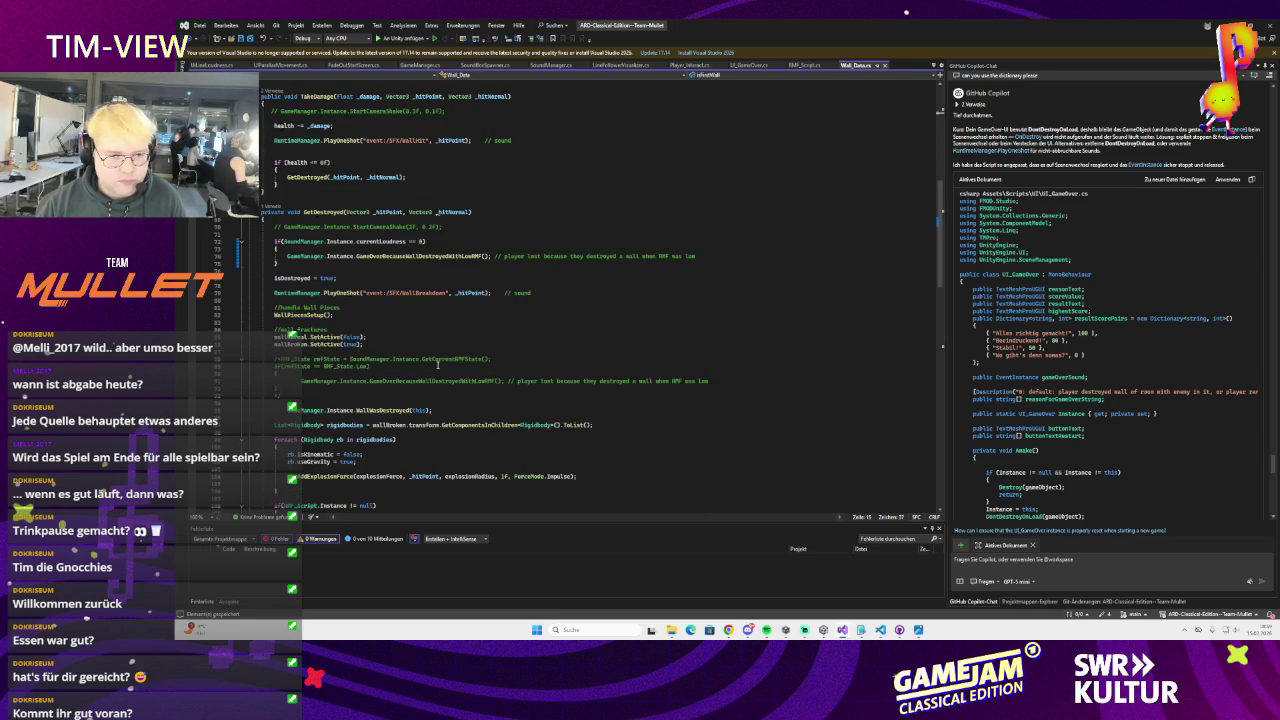
pyautogui.scroll(1, 425, 330)
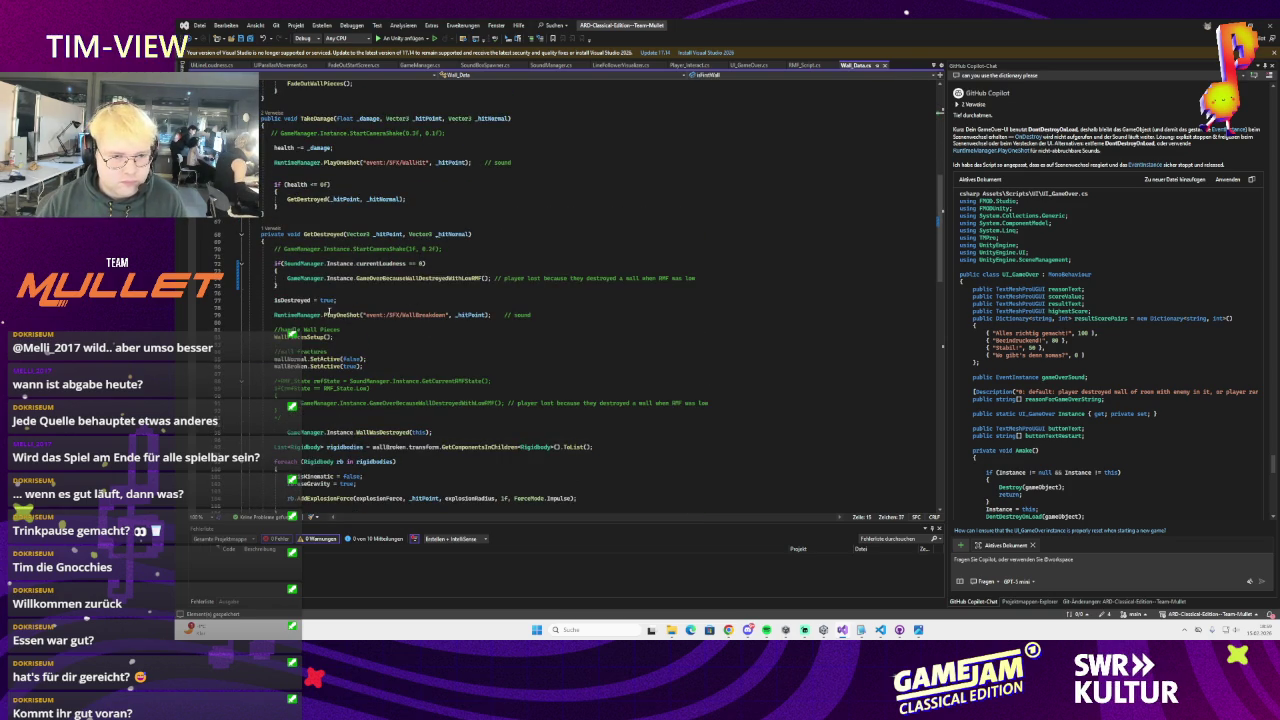
pyautogui.click(440, 263)
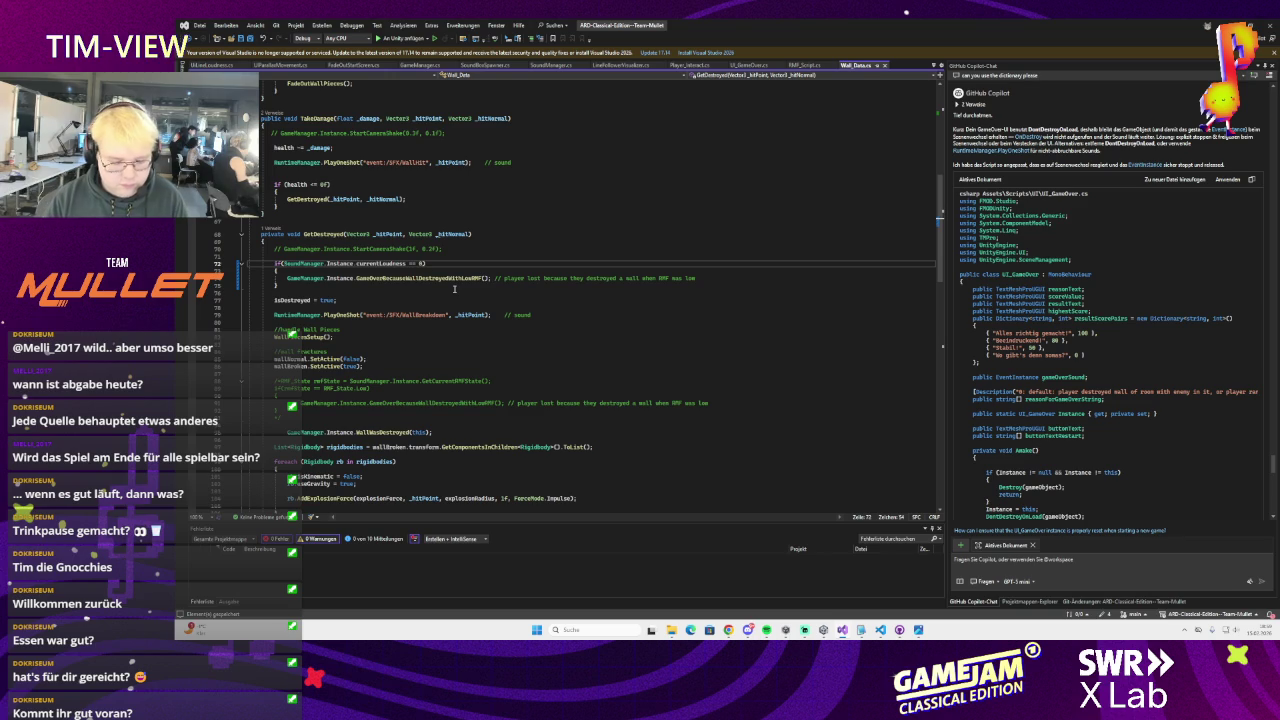
pyautogui.write('&& isFirstWall')
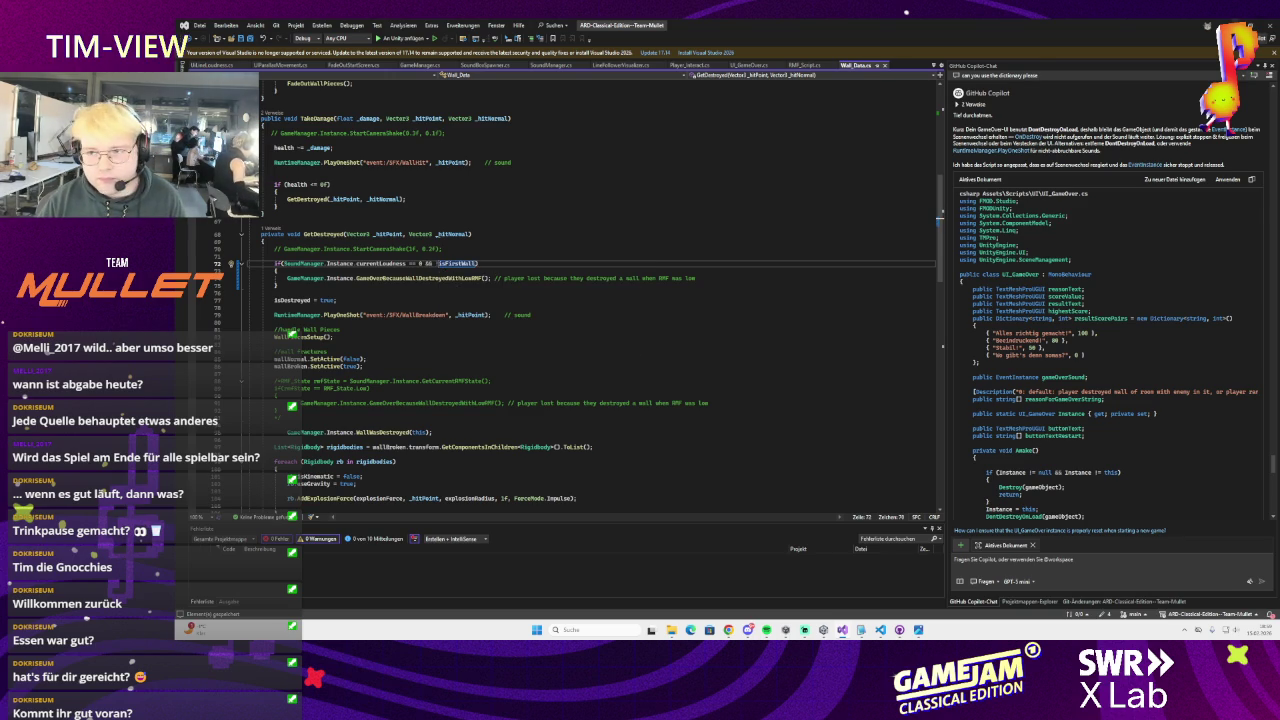
pyautogui.hotkey('alt', 'Tab')
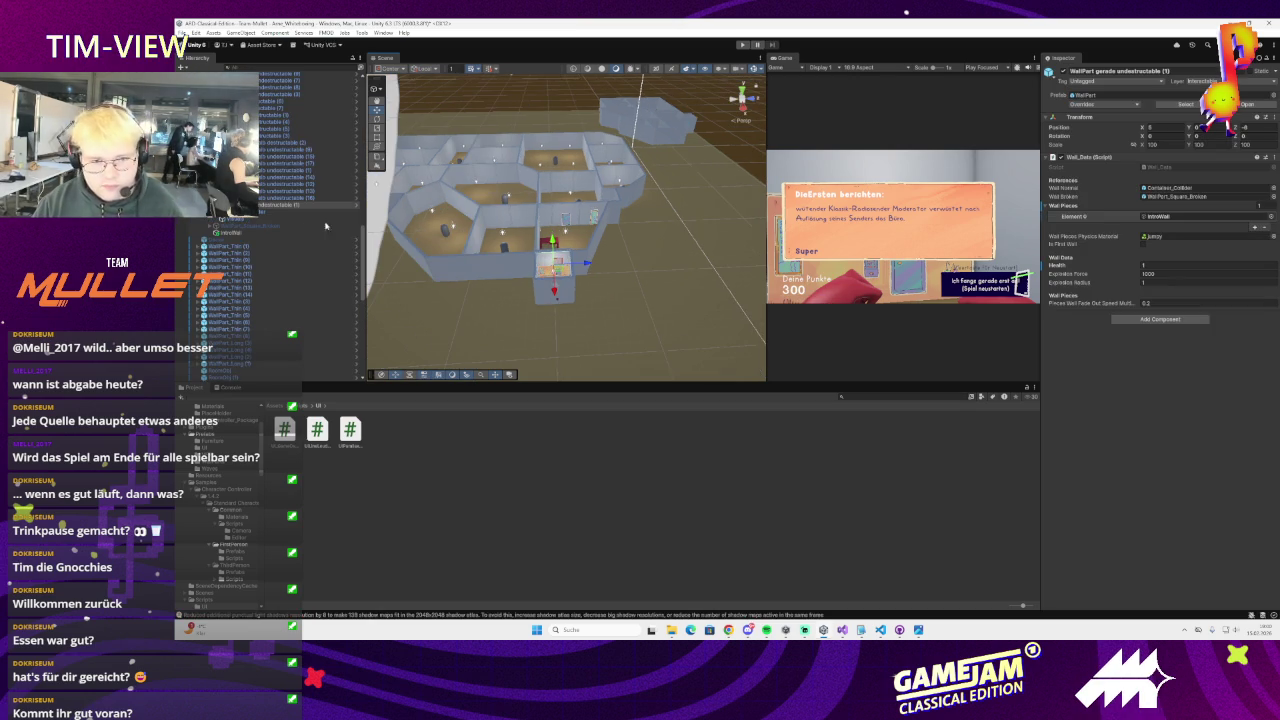
# - Tick Is First Wall on the wall part's Wall_Data, save the scene, and play-test it
pyautogui.scroll(5, 598, 268)
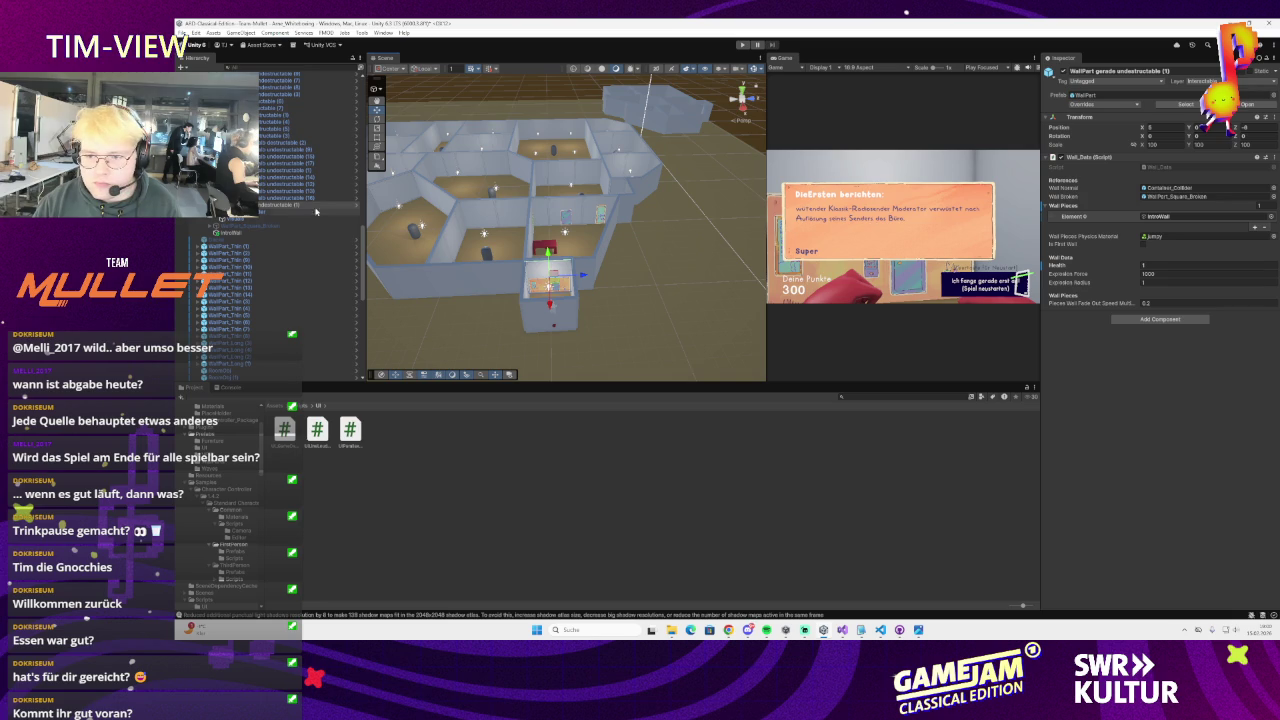
pyautogui.click(1143, 243)
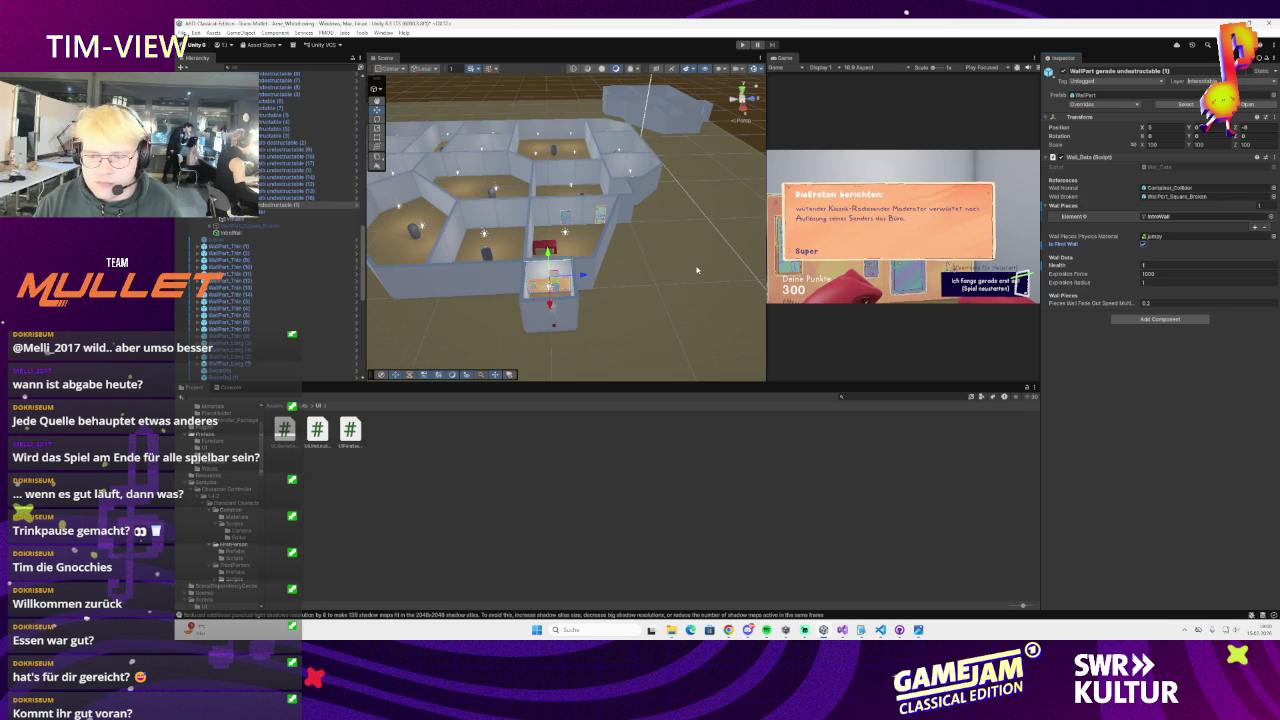
pyautogui.click(181, 31)
pyautogui.press('Escape')
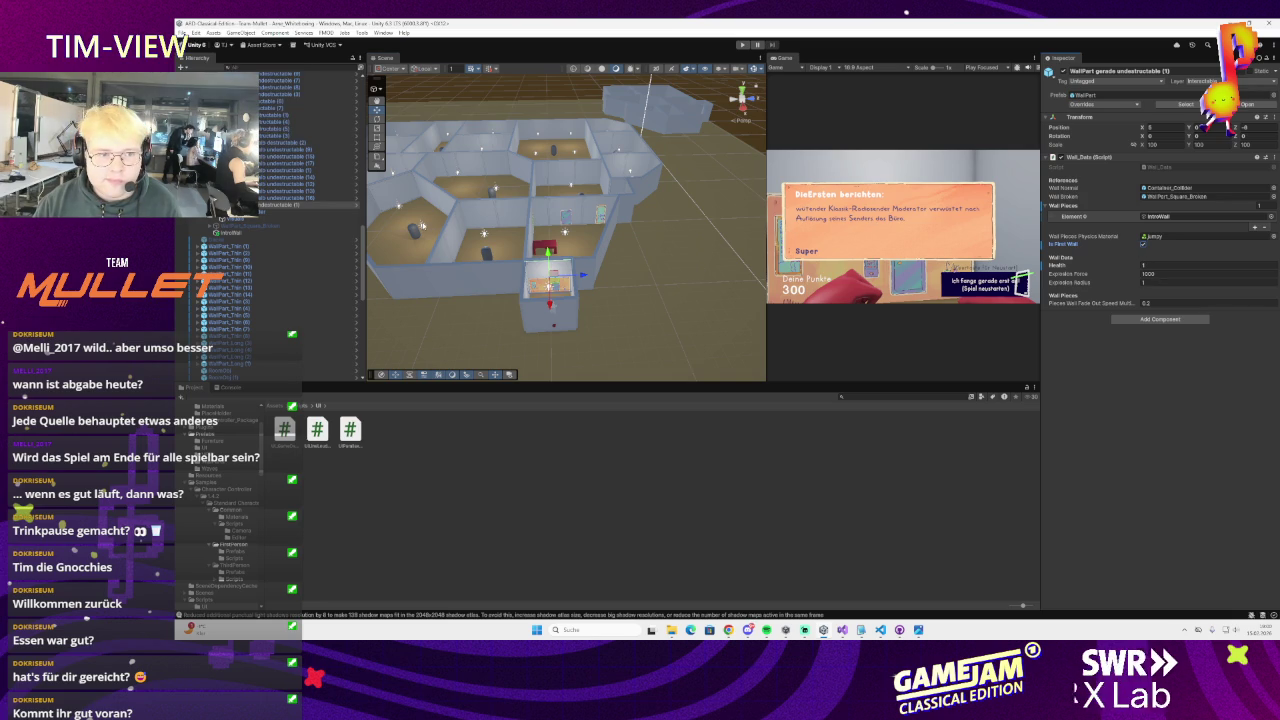
pyautogui.click(744, 45)
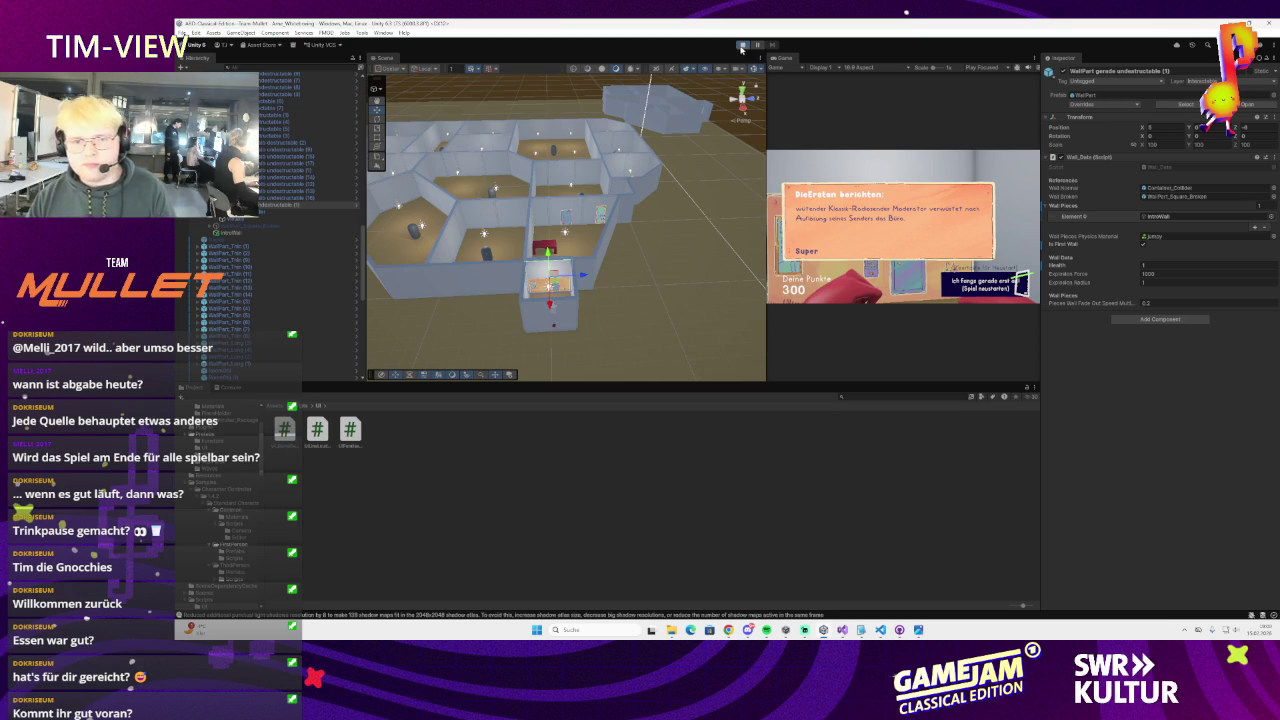
pyautogui.click(861, 629)
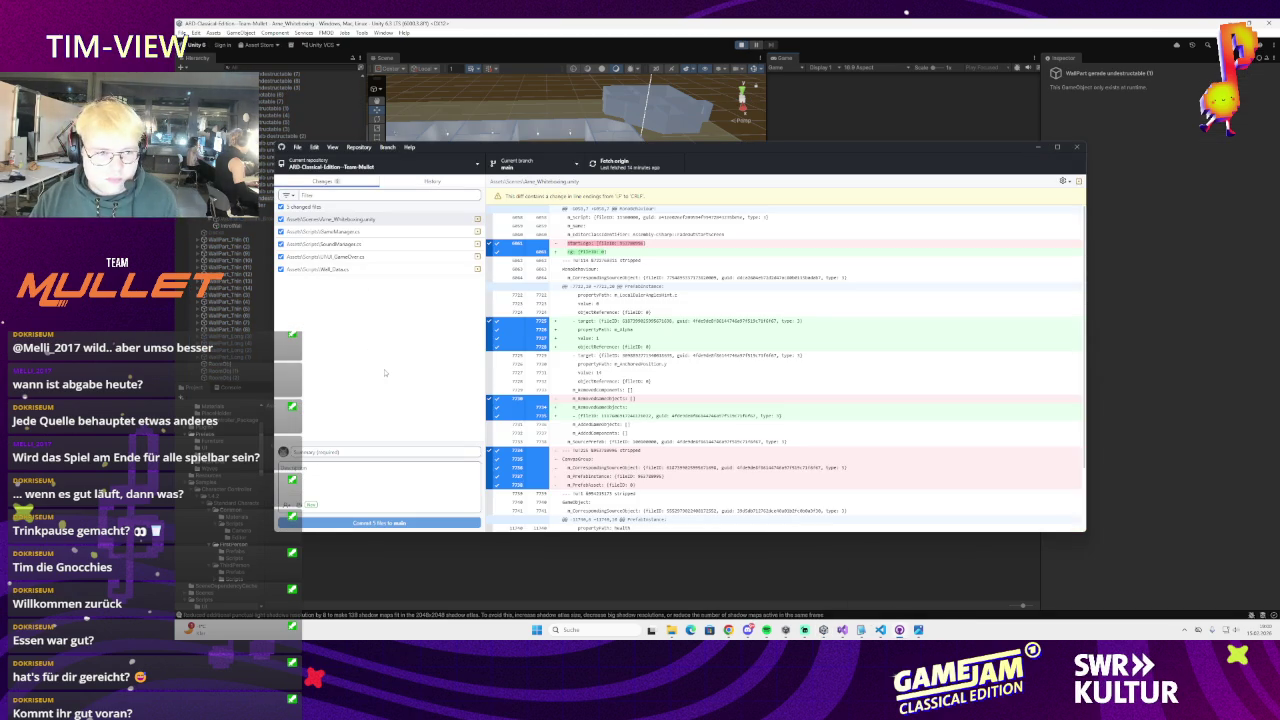
# - Exclude the whiteboxing scene from the commit and enter the summary 'E Game Ovhen RMF fix'
pyautogui.click(300, 220)
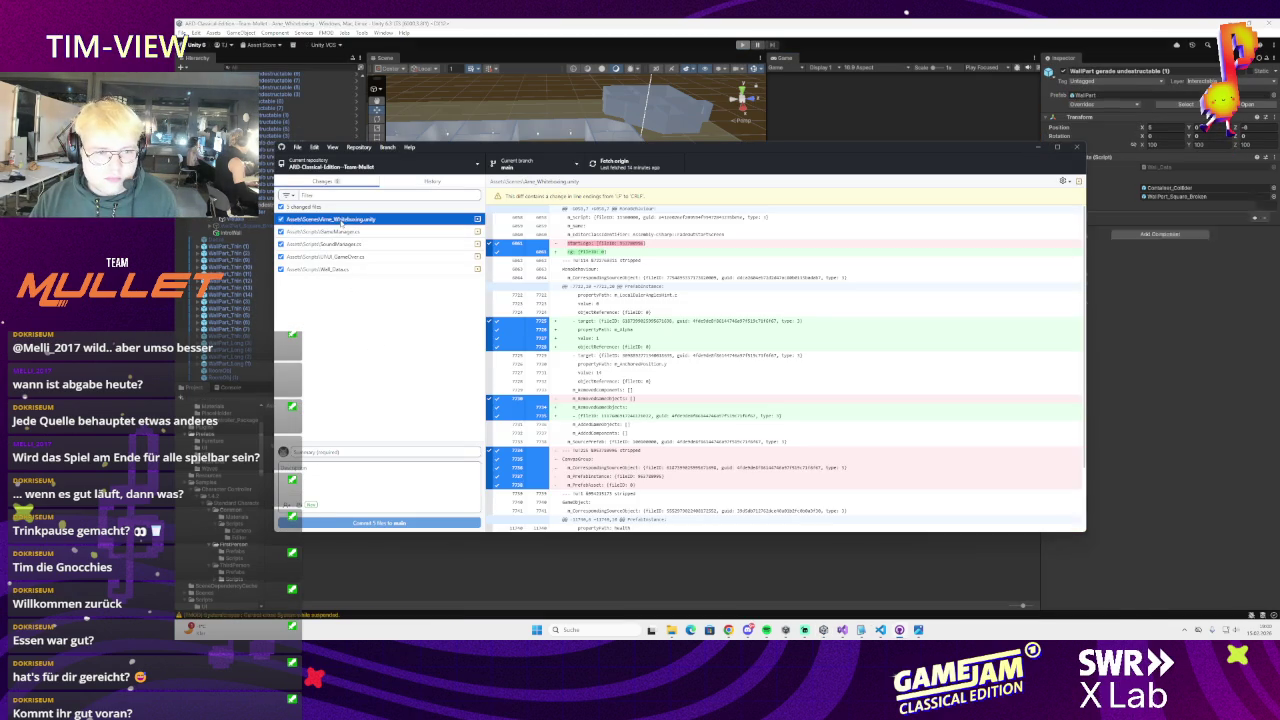
pyautogui.click(281, 219)
pyautogui.click(350, 453)
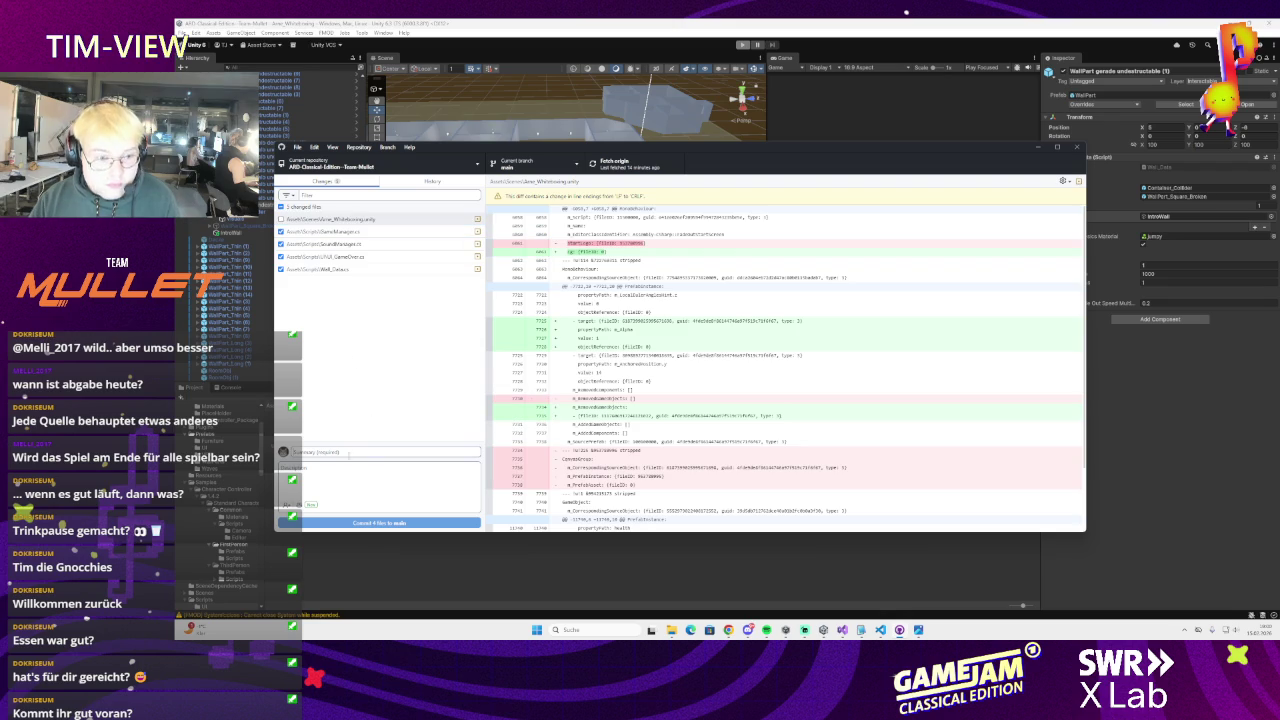
pyautogui.write('E')
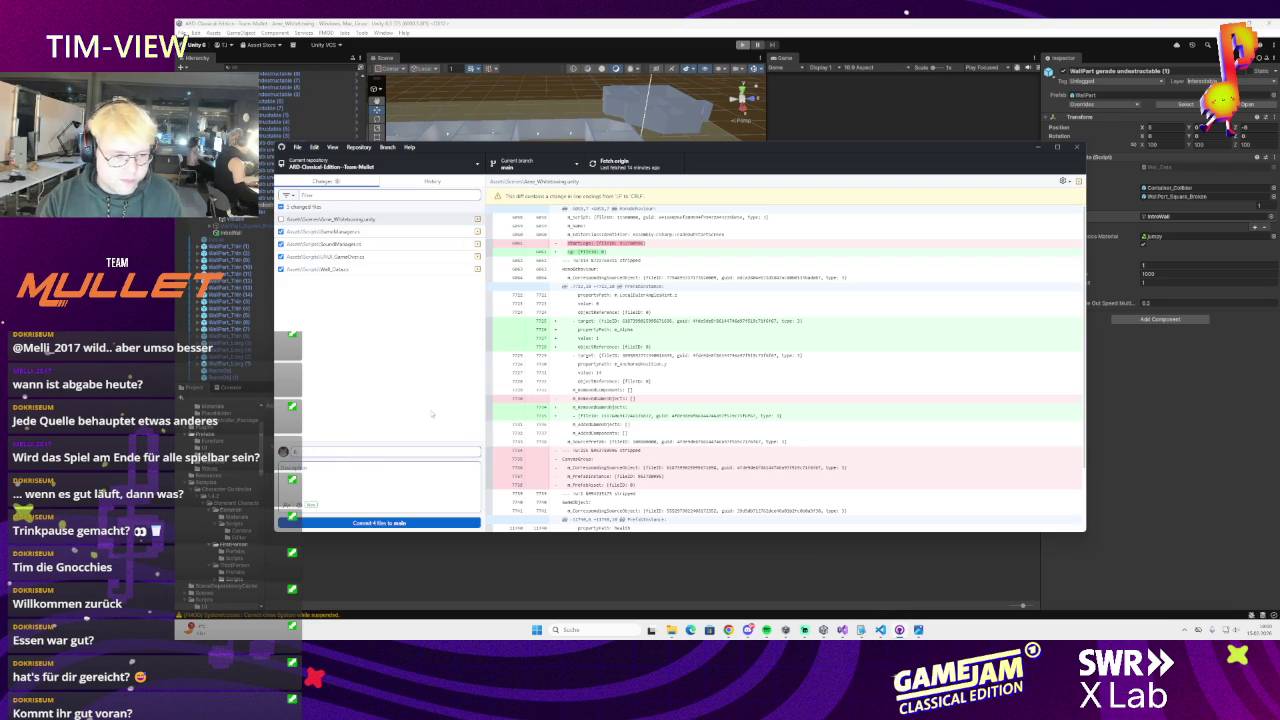
pyautogui.write(' Game')
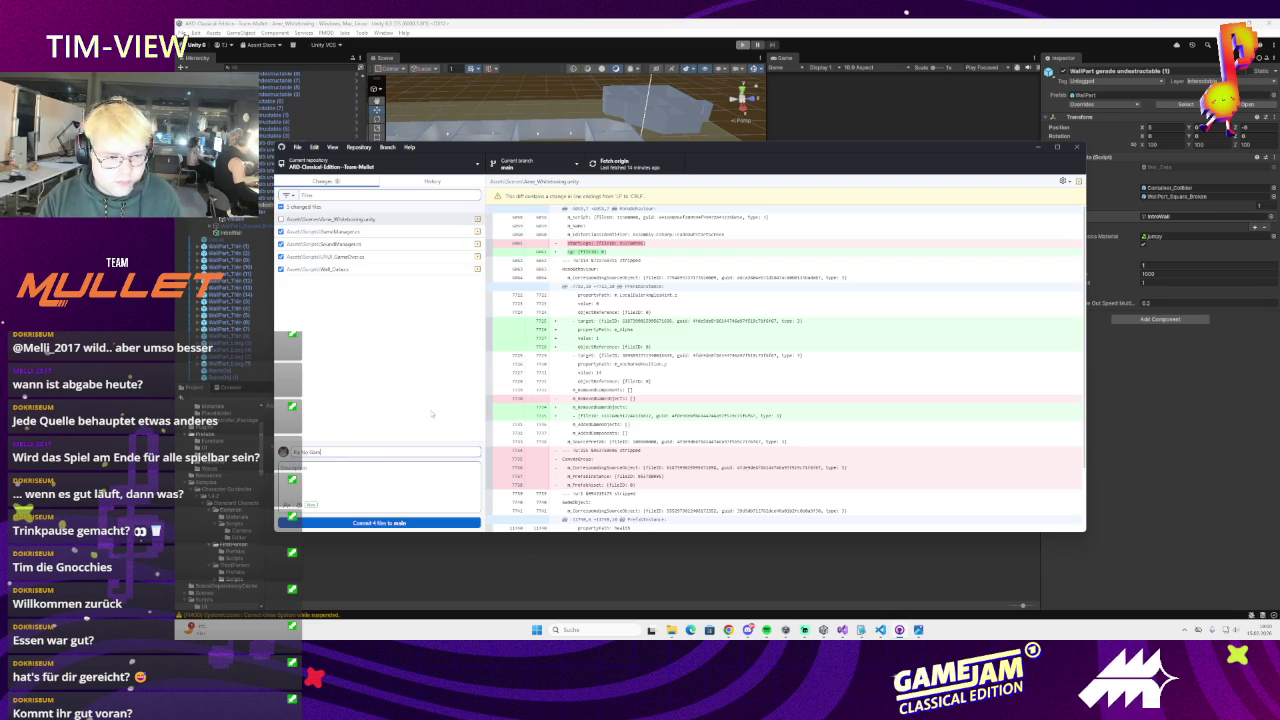
pyautogui.write(' Ovhen RMF fix')
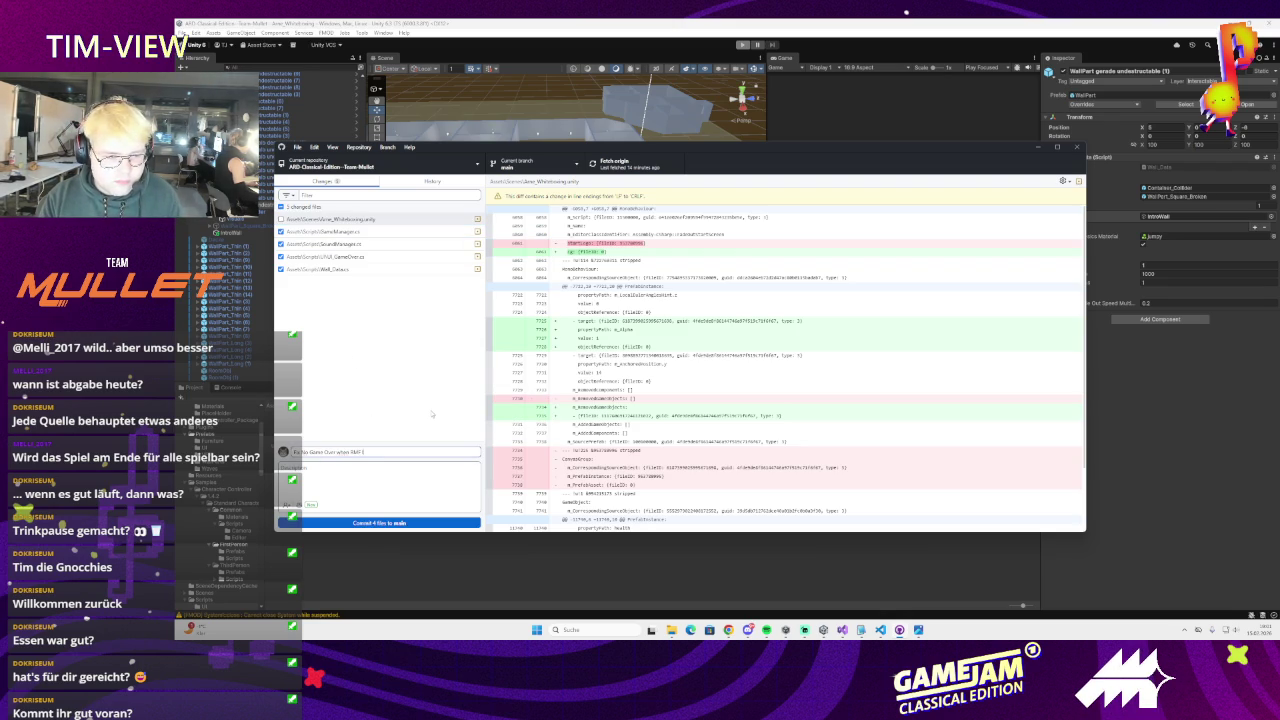
# - Review the GameManager, SoundManager, UI_GameOver and Wall_Data diffs, then commit the four scripts to main
pyautogui.click(353, 232)
pyautogui.click(350, 244)
pyautogui.click(352, 257)
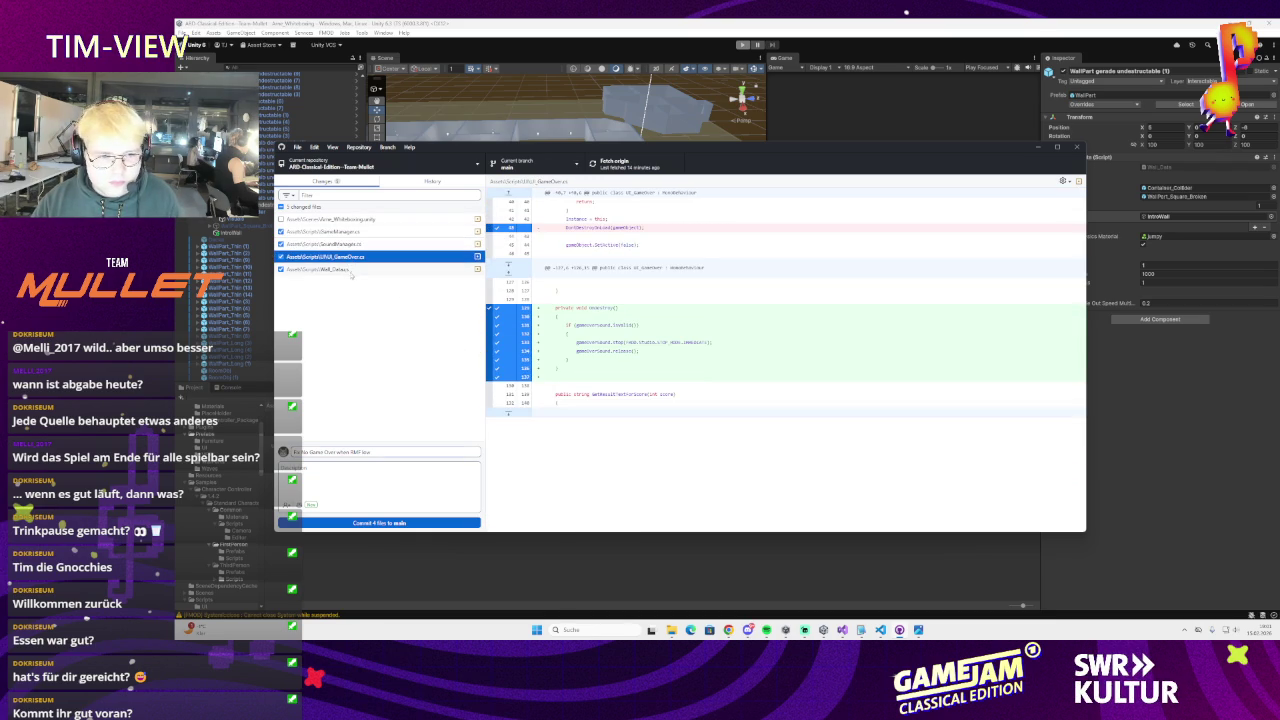
pyautogui.click(352, 270)
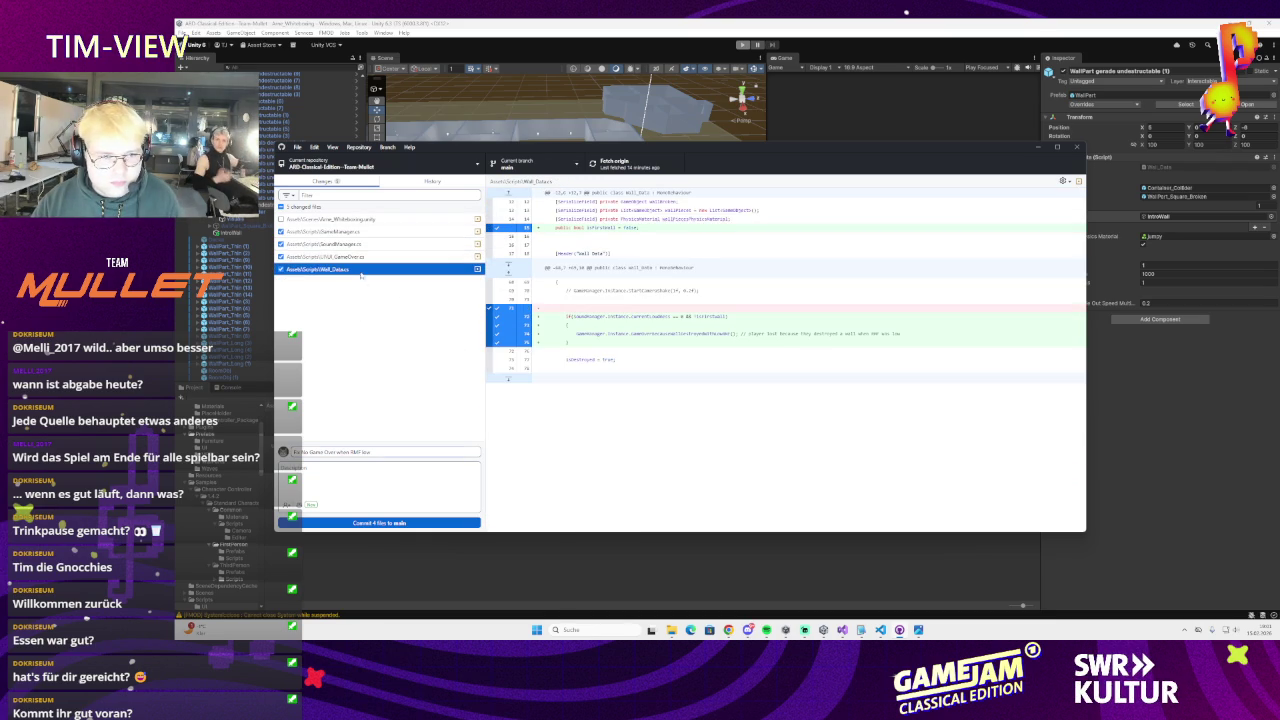
pyautogui.click(352, 244)
pyautogui.click(352, 231)
pyautogui.click(389, 523)
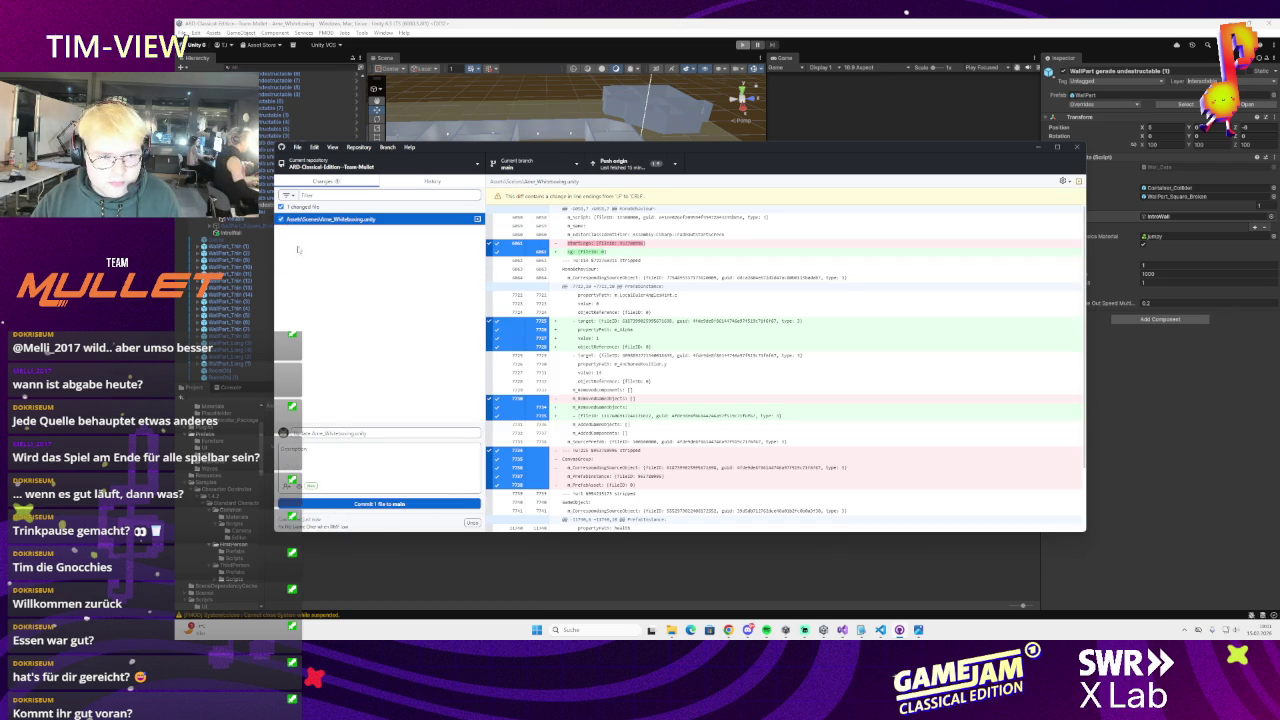
# - Commit the whiteboxing scene change, then push to origin and fetch the newer remote commits
pyautogui.click(379, 503)
pyautogui.click(614, 165)
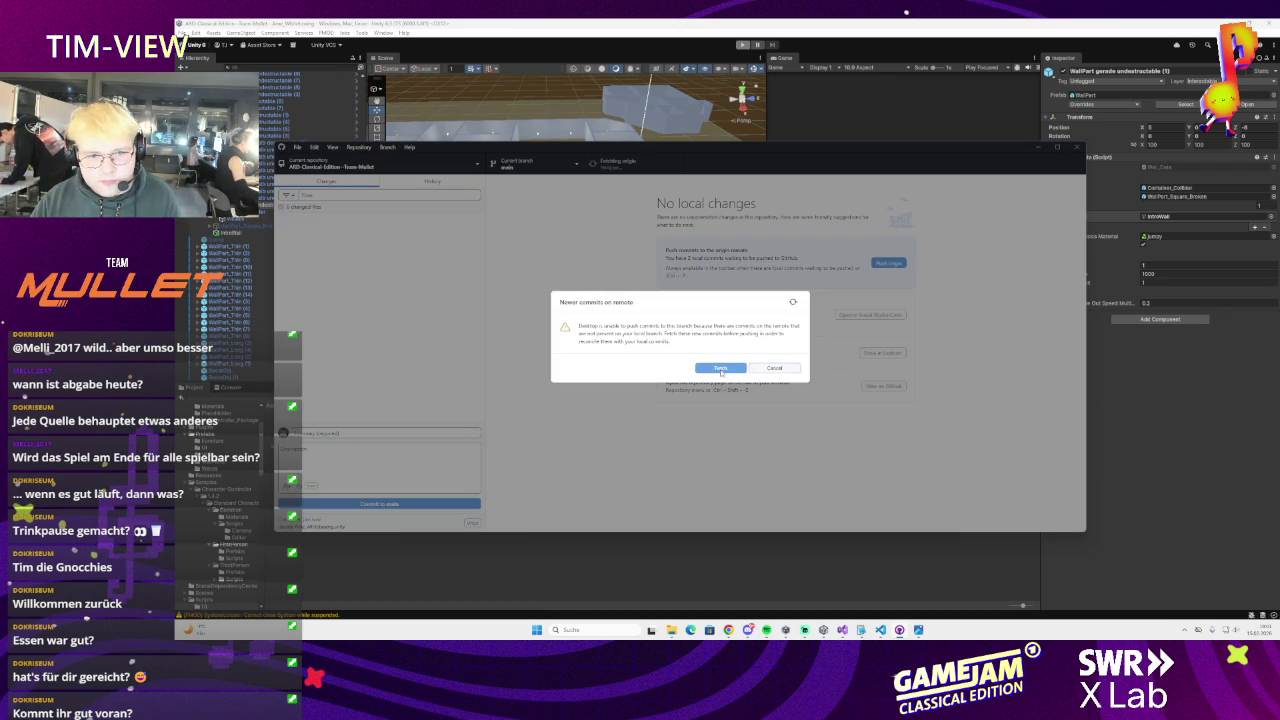
pyautogui.click(720, 367)
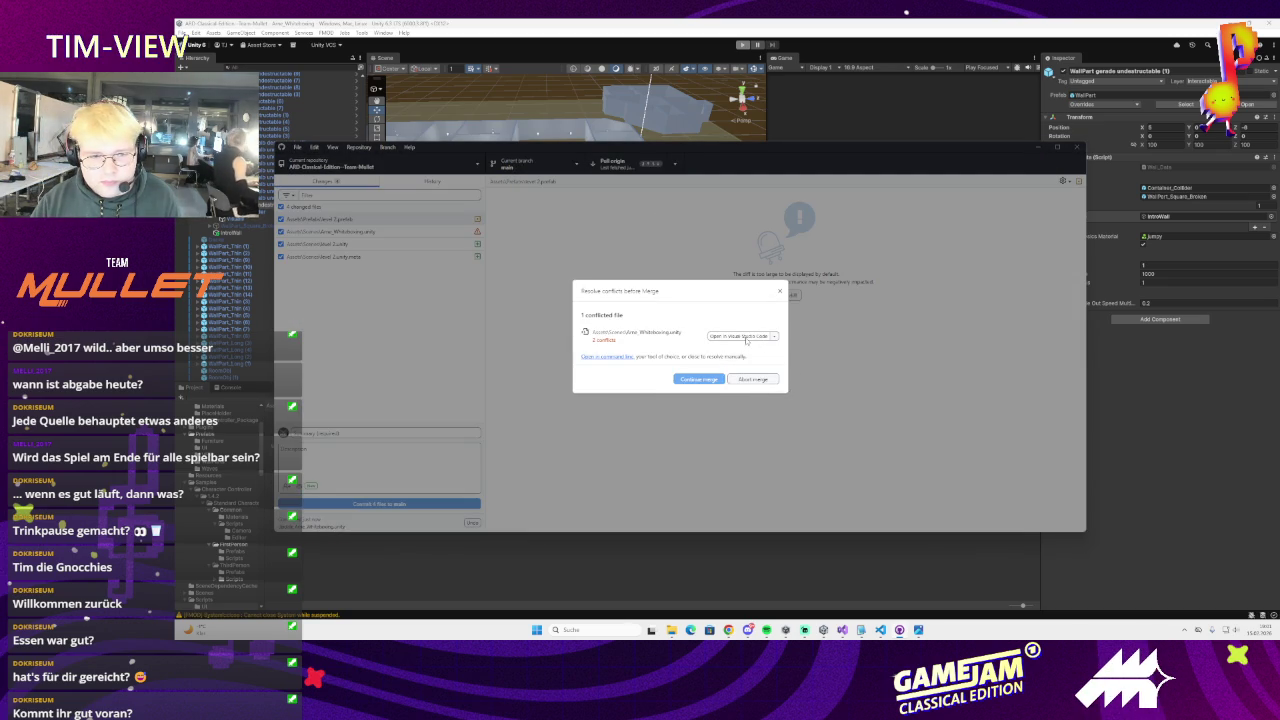
# - Look over the resolve options for the conflicted whiteboxing scene before consulting the restart-game forum thread
pyautogui.click(777, 340)
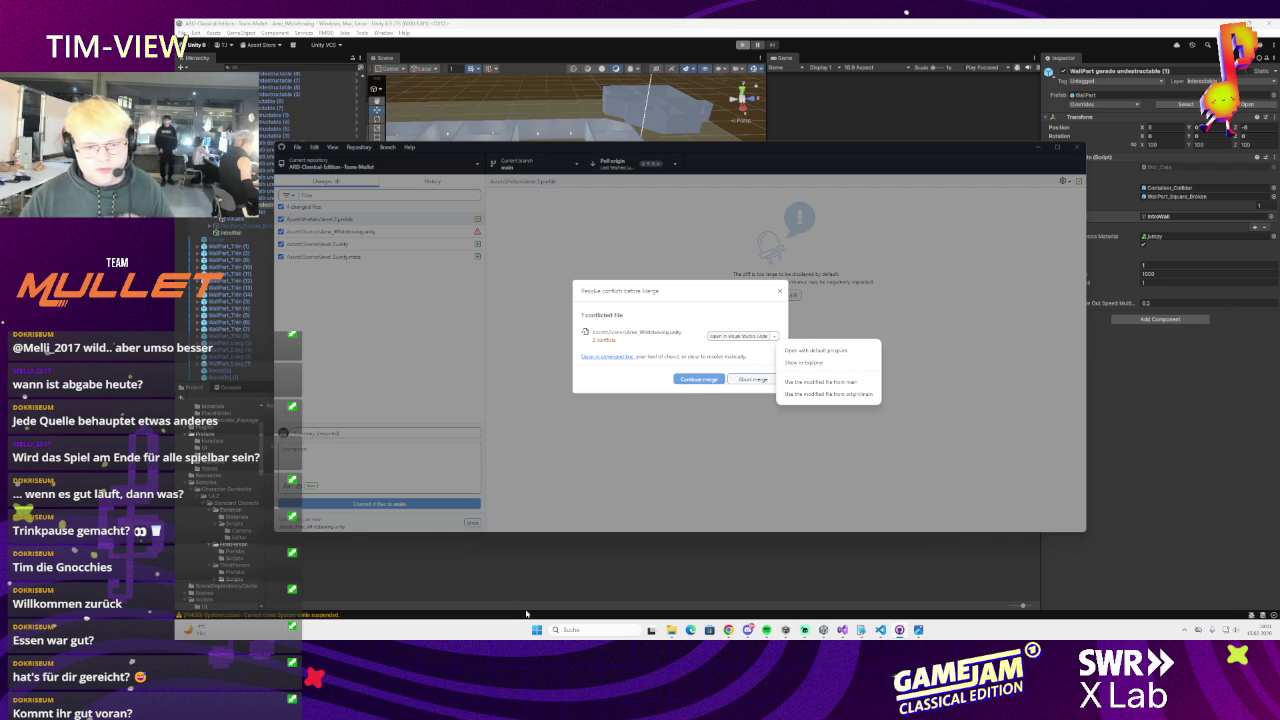
pyautogui.press('Escape')
pyautogui.hotkey('alt', 'Tab')
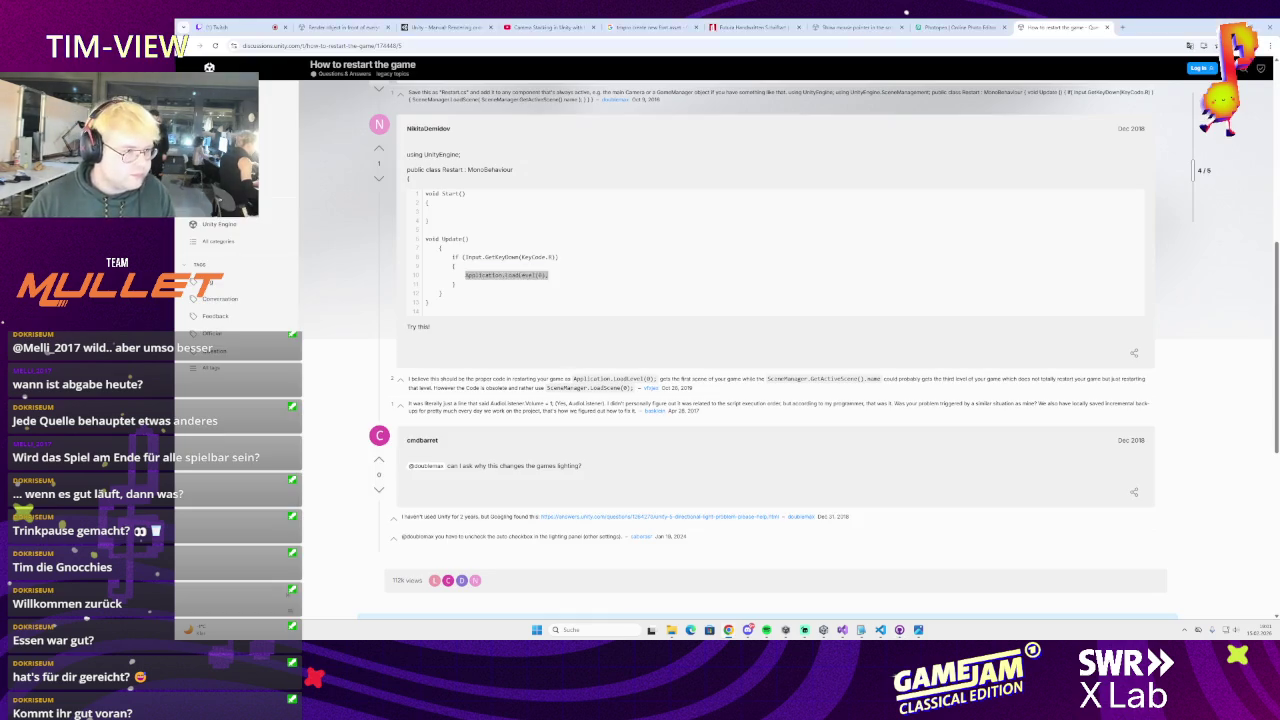
pyautogui.hotkey('alt', 'Tab')
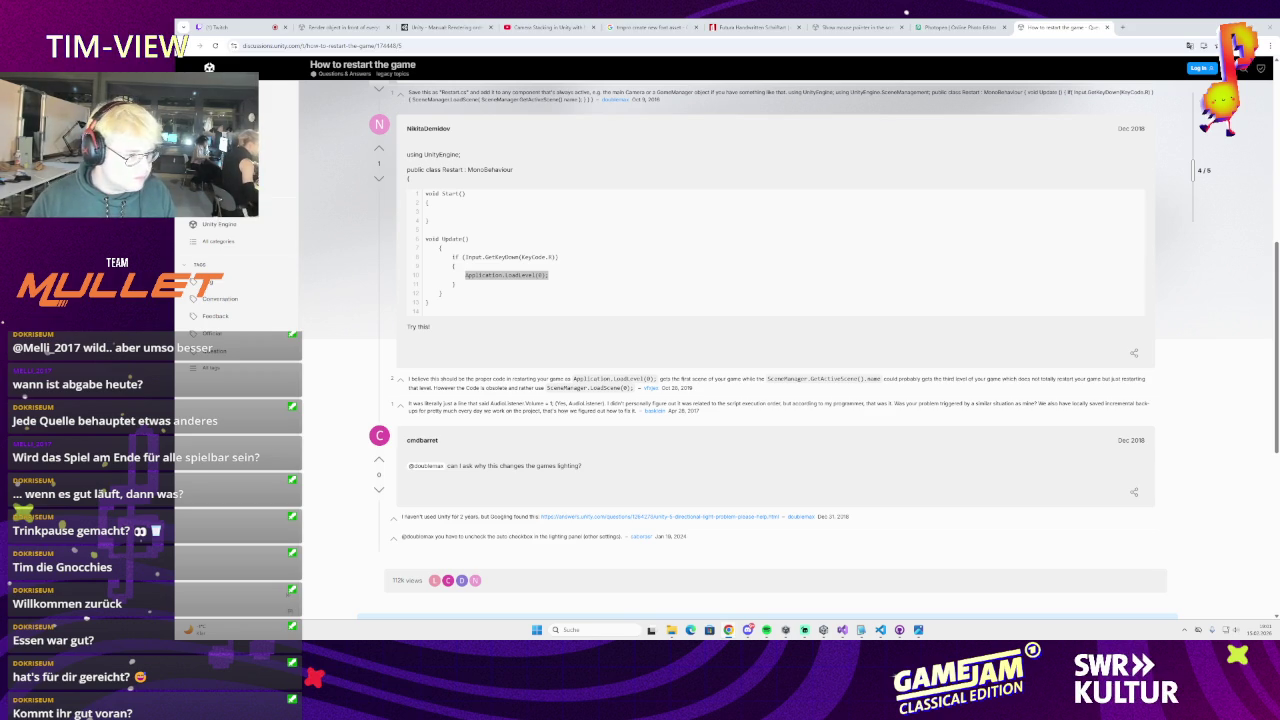
pyautogui.hotkey('alt', 'Tab')
pyautogui.click(771, 337)
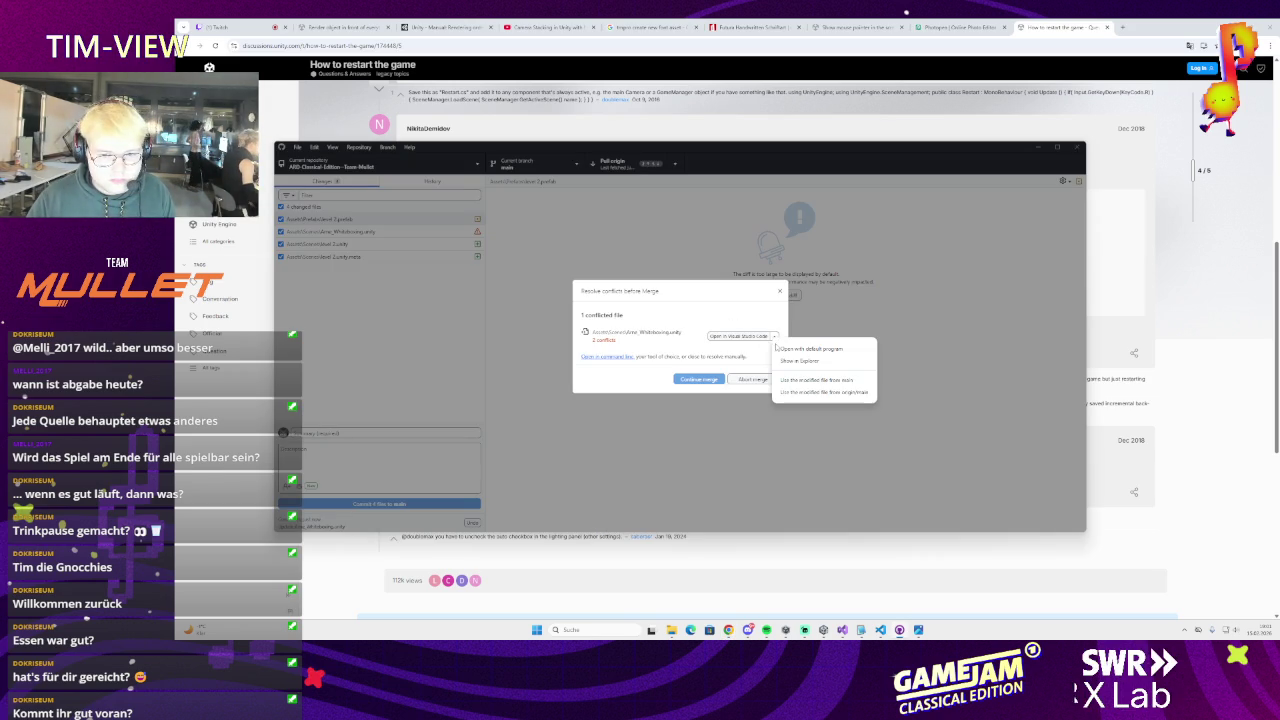
# - Resolve the scene conflict with origin/main's version, finish the merge, then pull and push the local commits
pyautogui.click(812, 398)
pyautogui.click(712, 389)
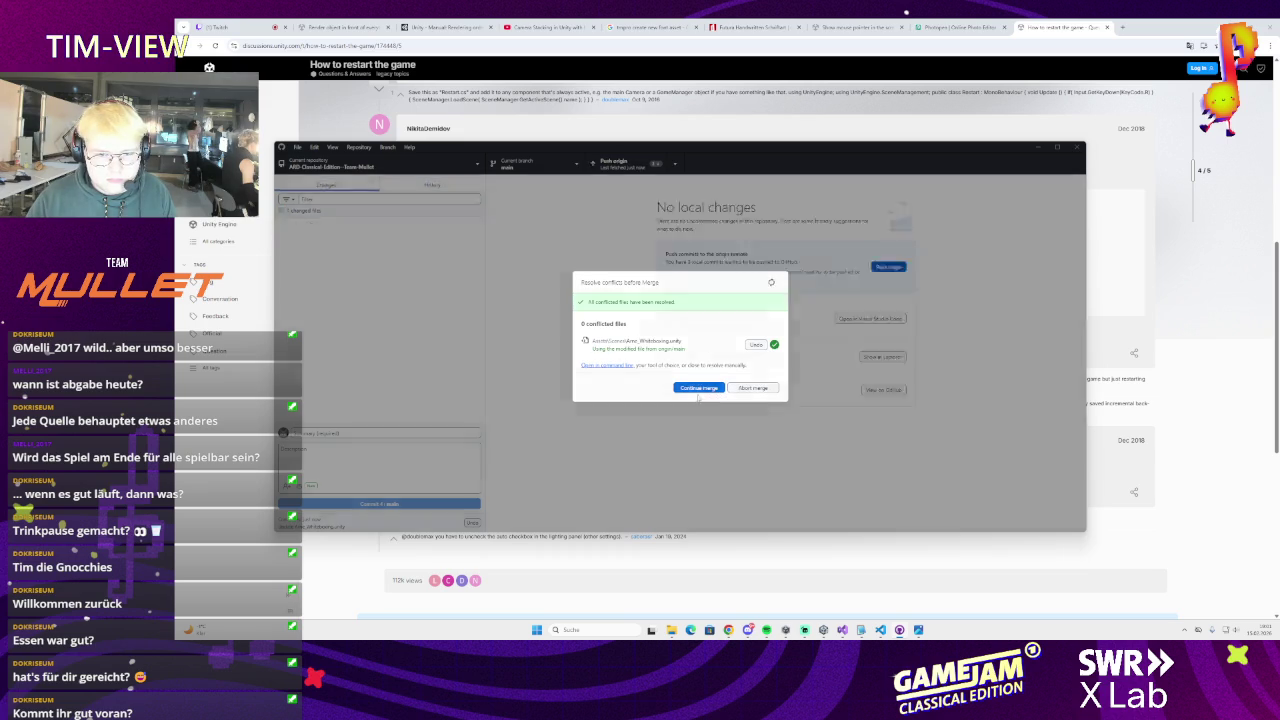
pyautogui.click(618, 164)
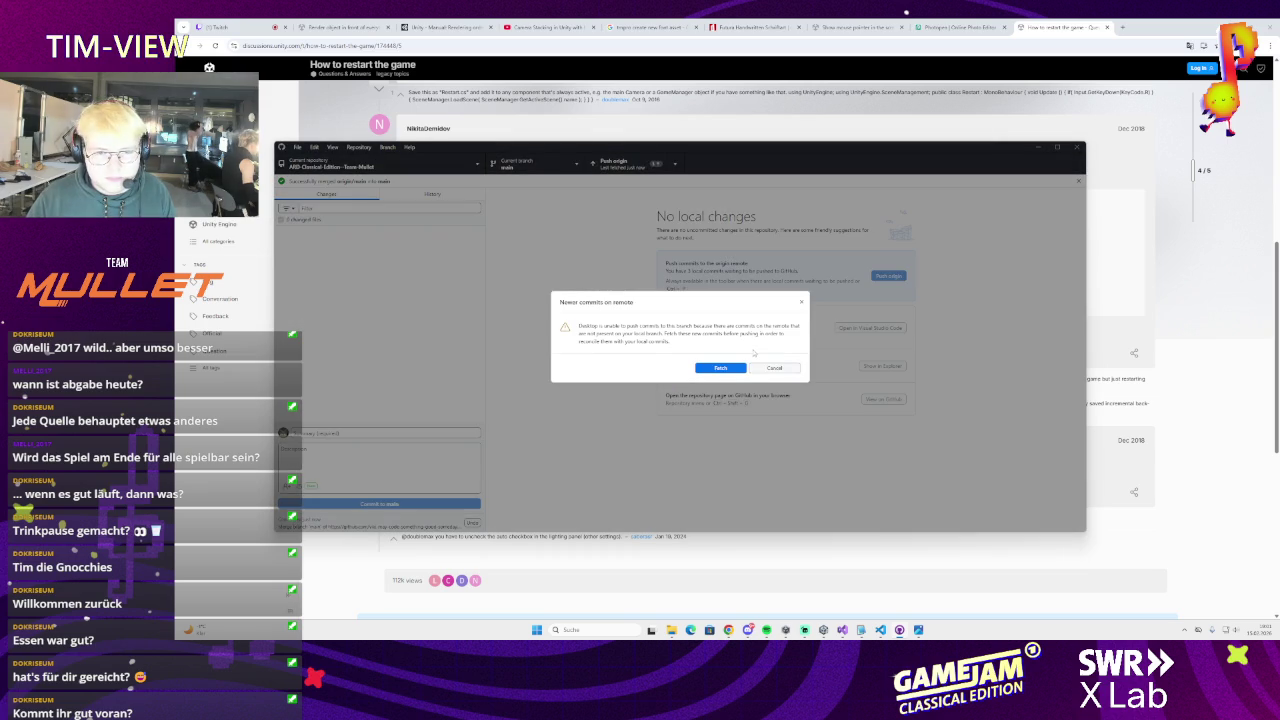
pyautogui.click(721, 368)
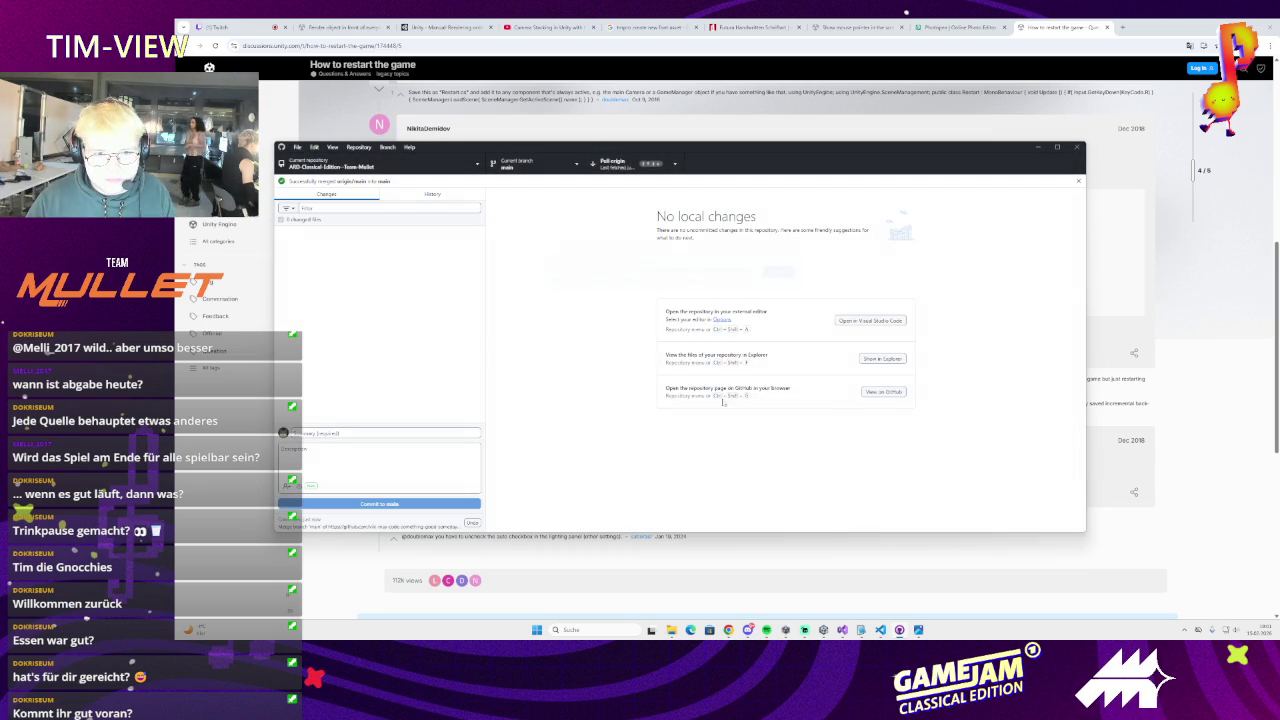
pyautogui.click(620, 163)
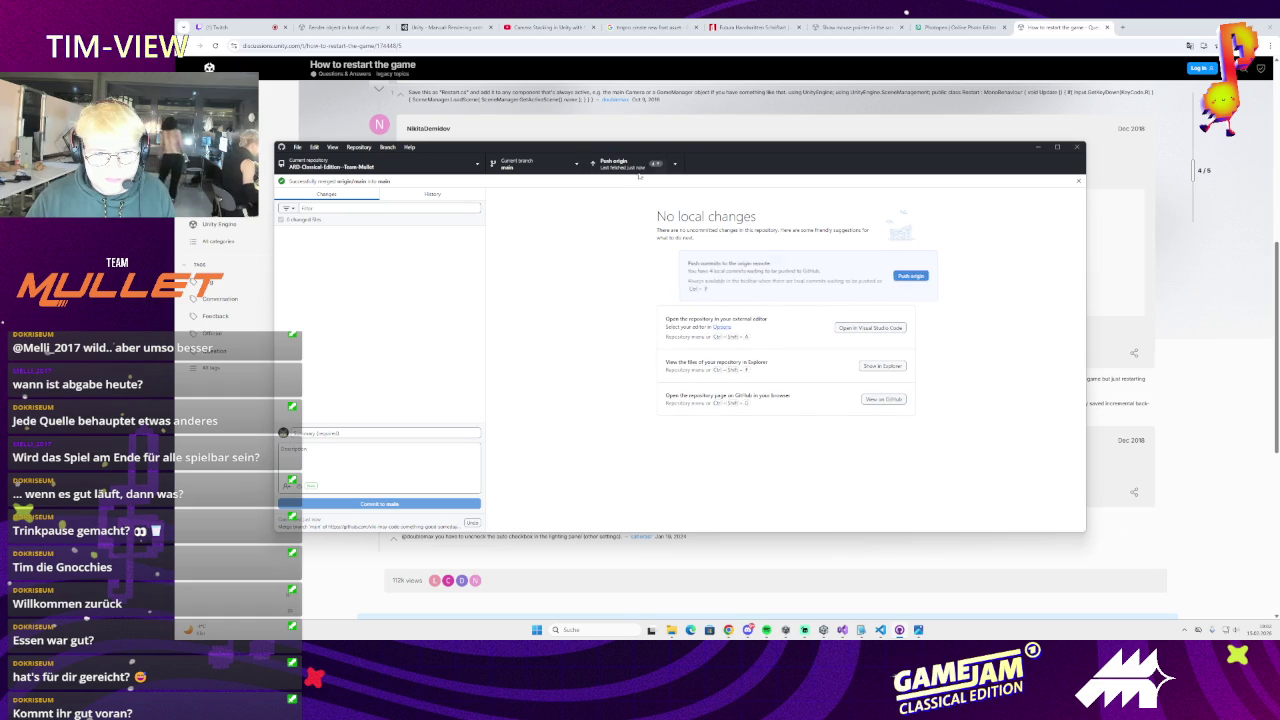
pyautogui.hotkey('ctrl', 'p')
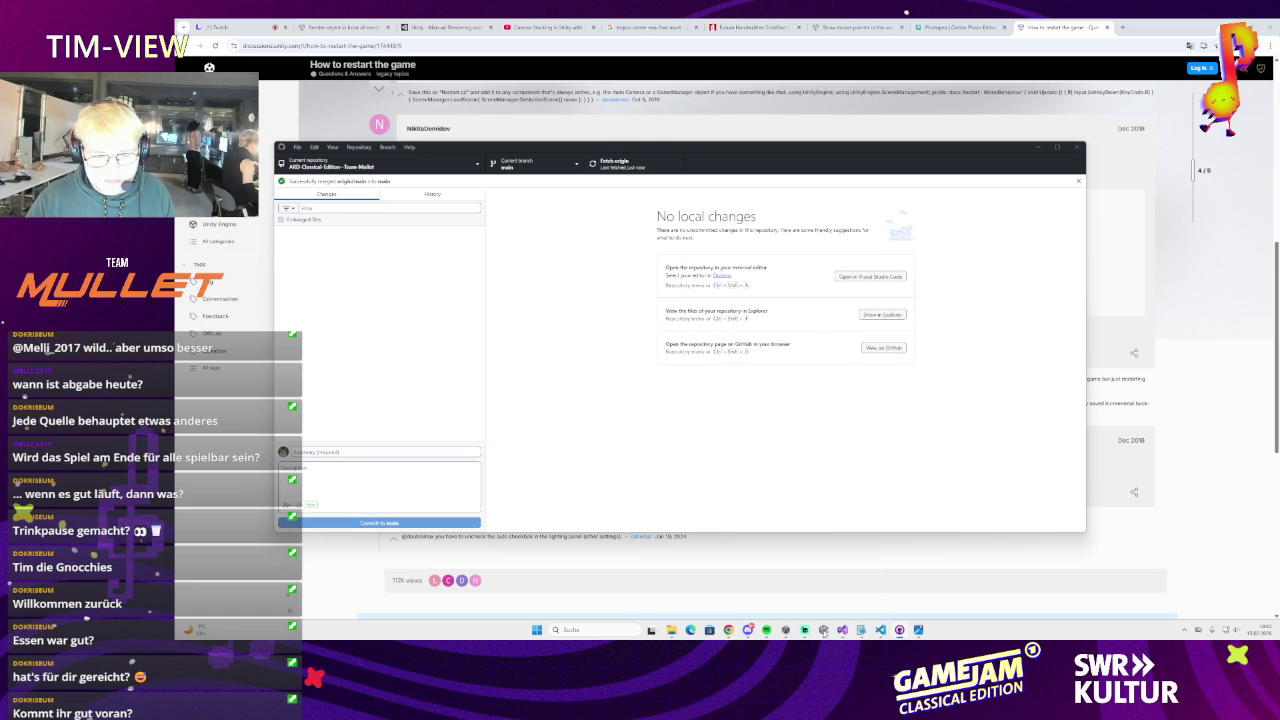
# - Bring the Unity editor back to the front
pyautogui.moveTo(823, 630)
pyautogui.click(801, 595)
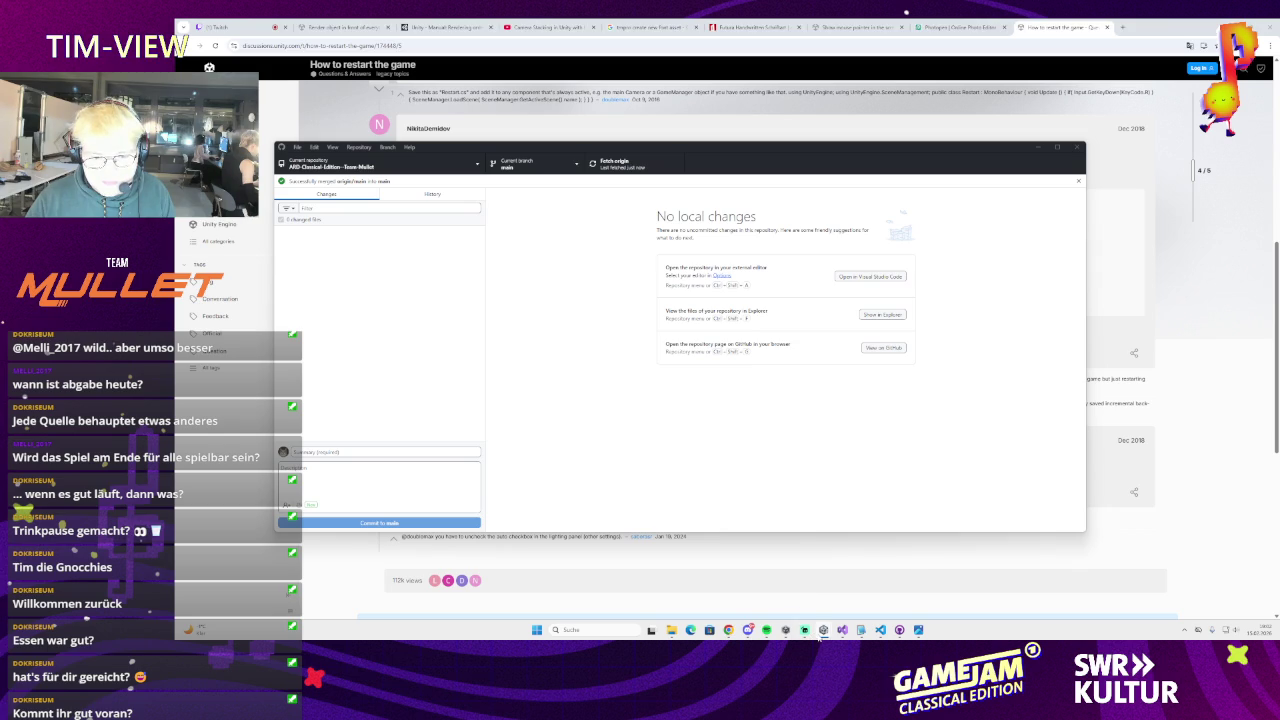
pyautogui.moveTo(788, 586)
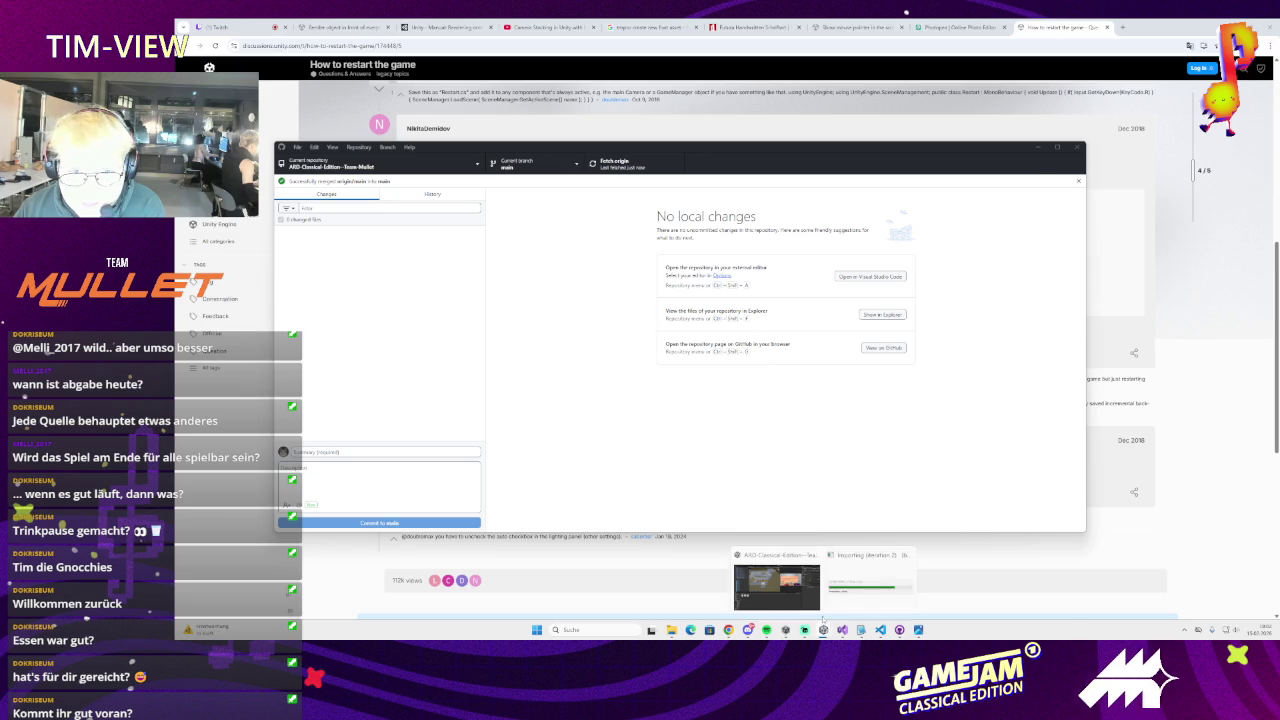
pyautogui.click(823, 629)
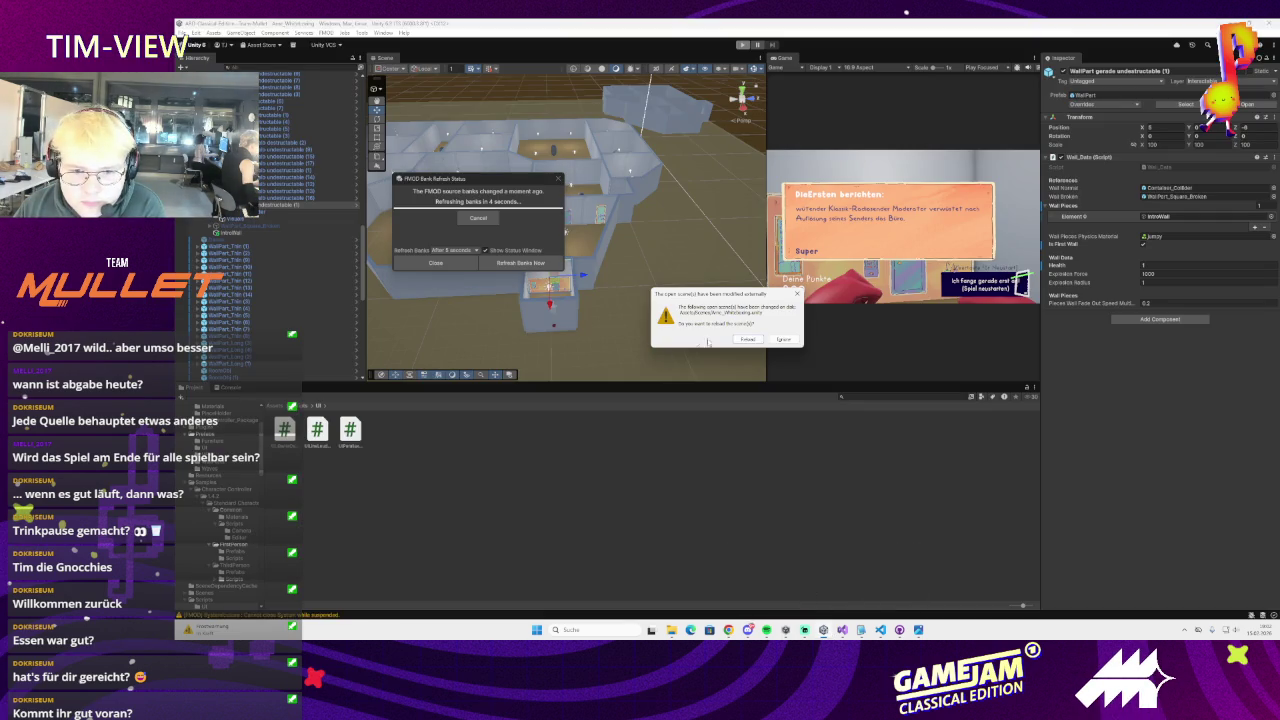
# - Reload the externally modified scene and inspect a wall piece of the merged office building
pyautogui.click(748, 339)
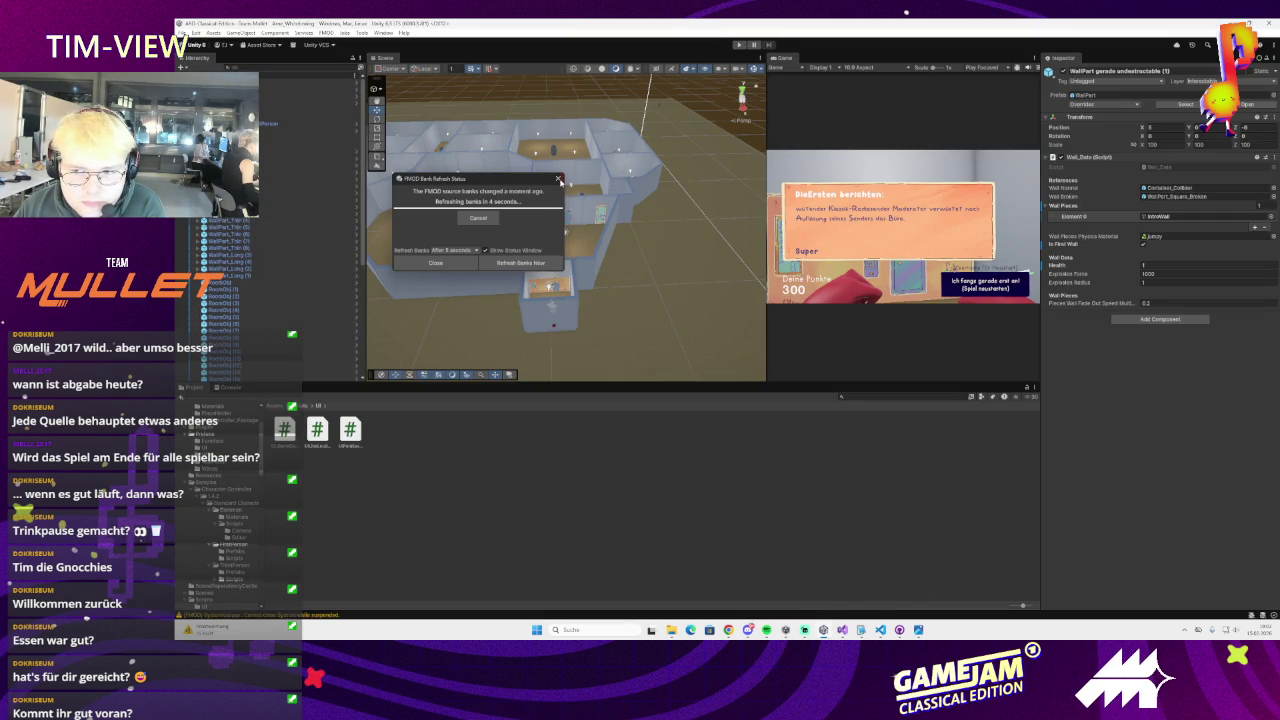
pyautogui.click(585, 260)
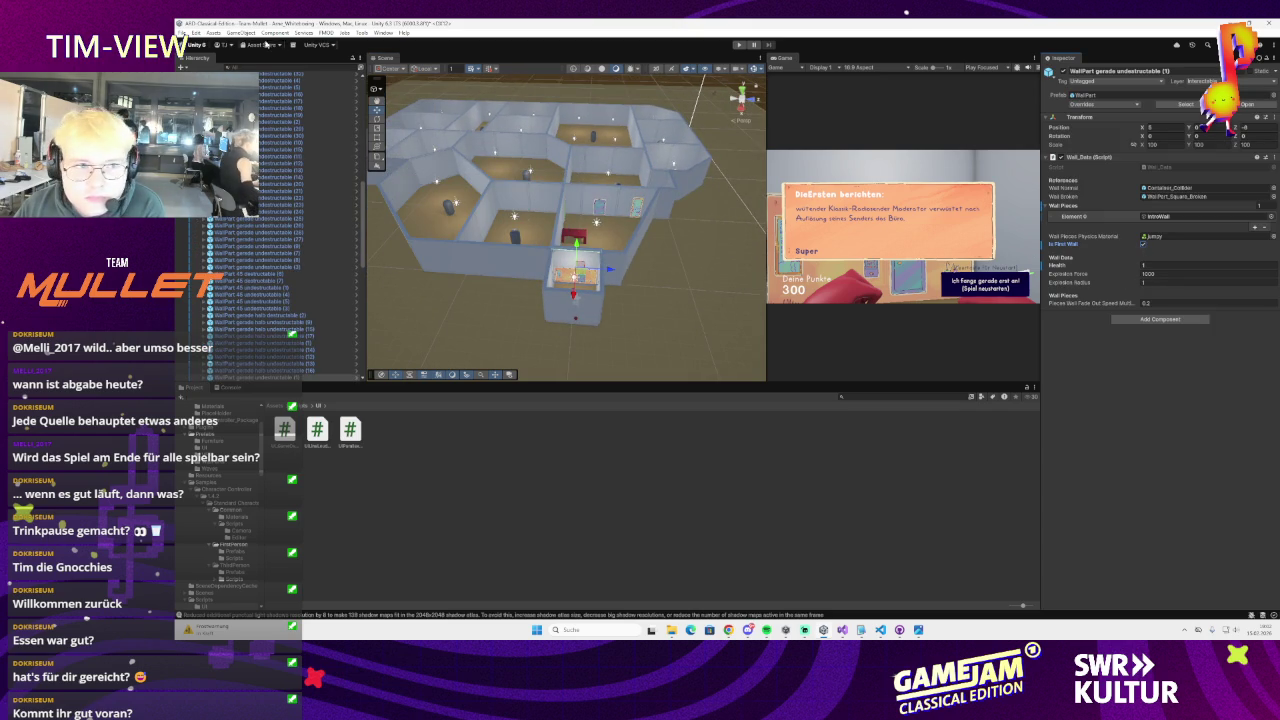
pyautogui.click(182, 33)
pyautogui.click(183, 33)
pyautogui.moveTo(530, 240); pyautogui.dragTo(617, 258)
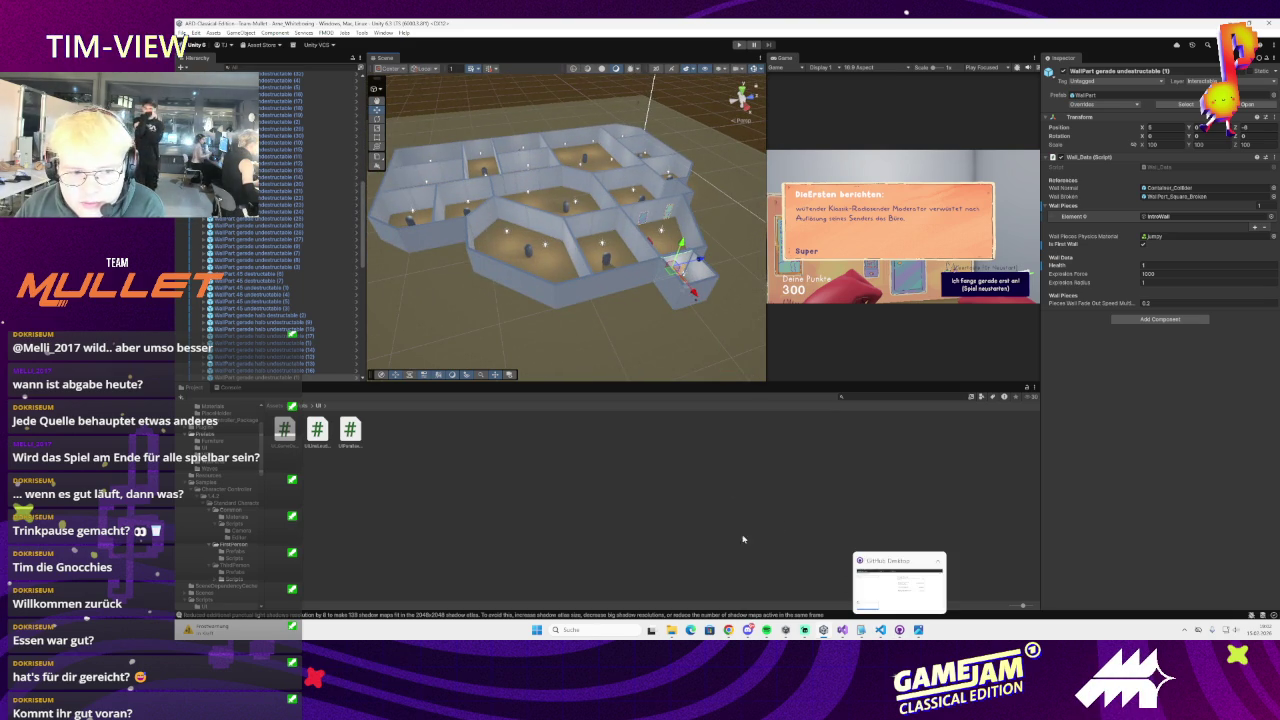
pyautogui.scroll(-3, 302, 325)
pyautogui.scroll(-6, 302, 325)
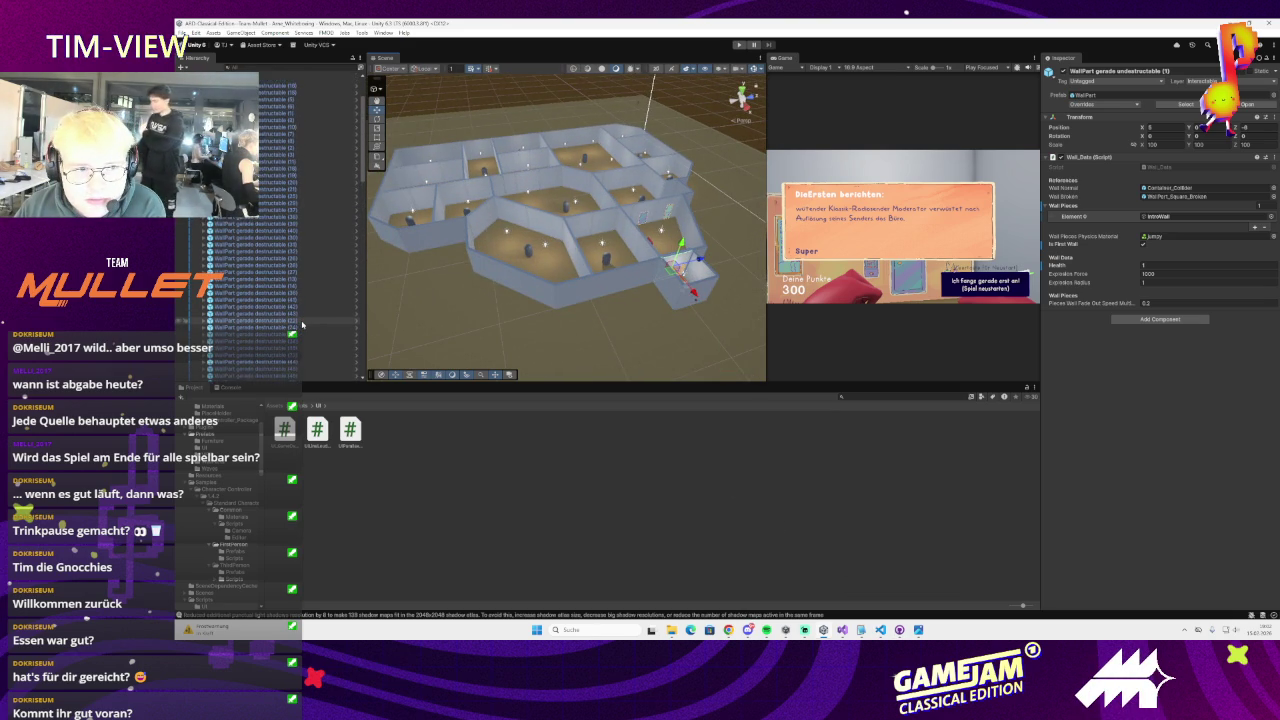
pyautogui.scroll(-2, 563, 331)
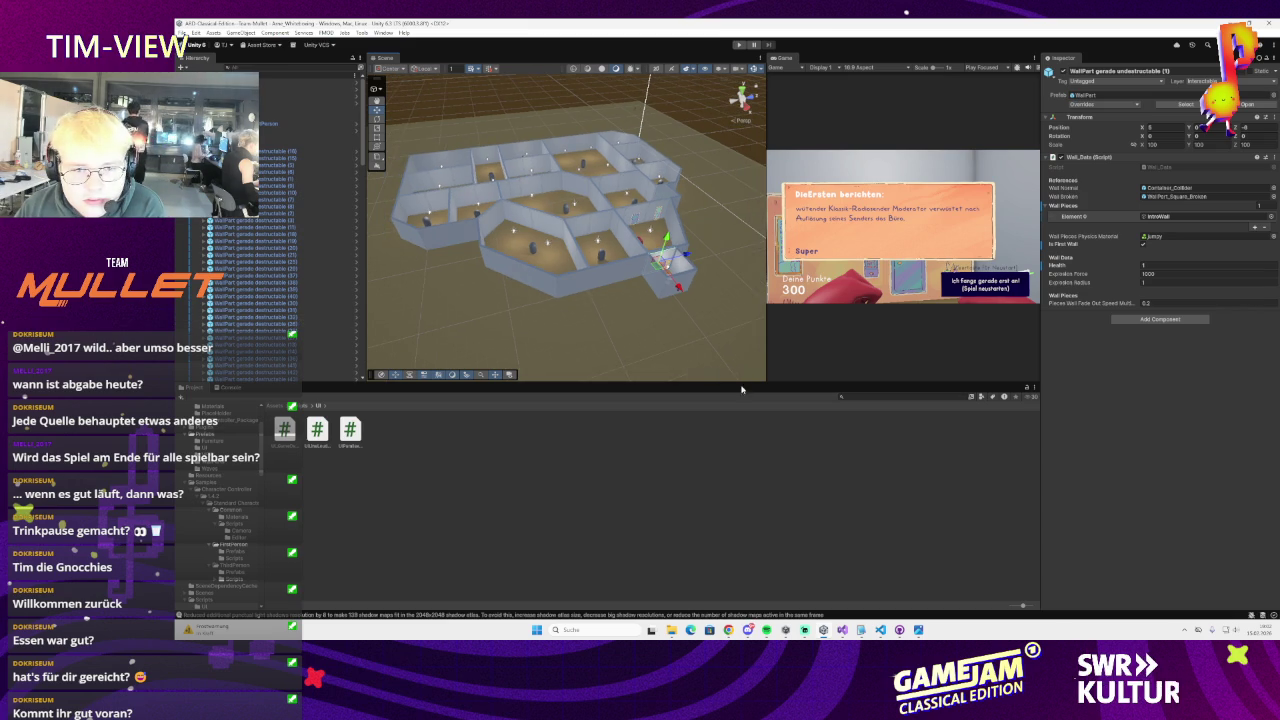
pyautogui.click(879, 630)
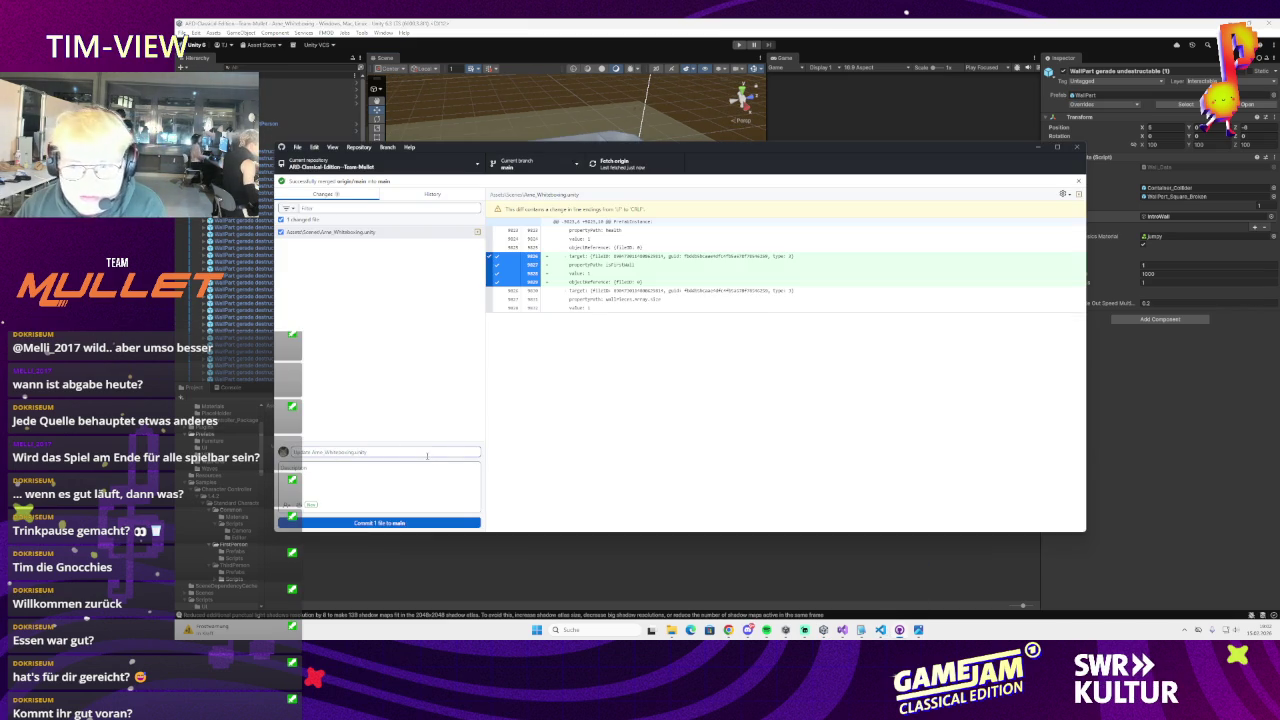
# - Commit the scene change to main with a 'Fix Walls' summary and push it to origin
pyautogui.write('Fix Walls Disabled To Cause GameOver for L')
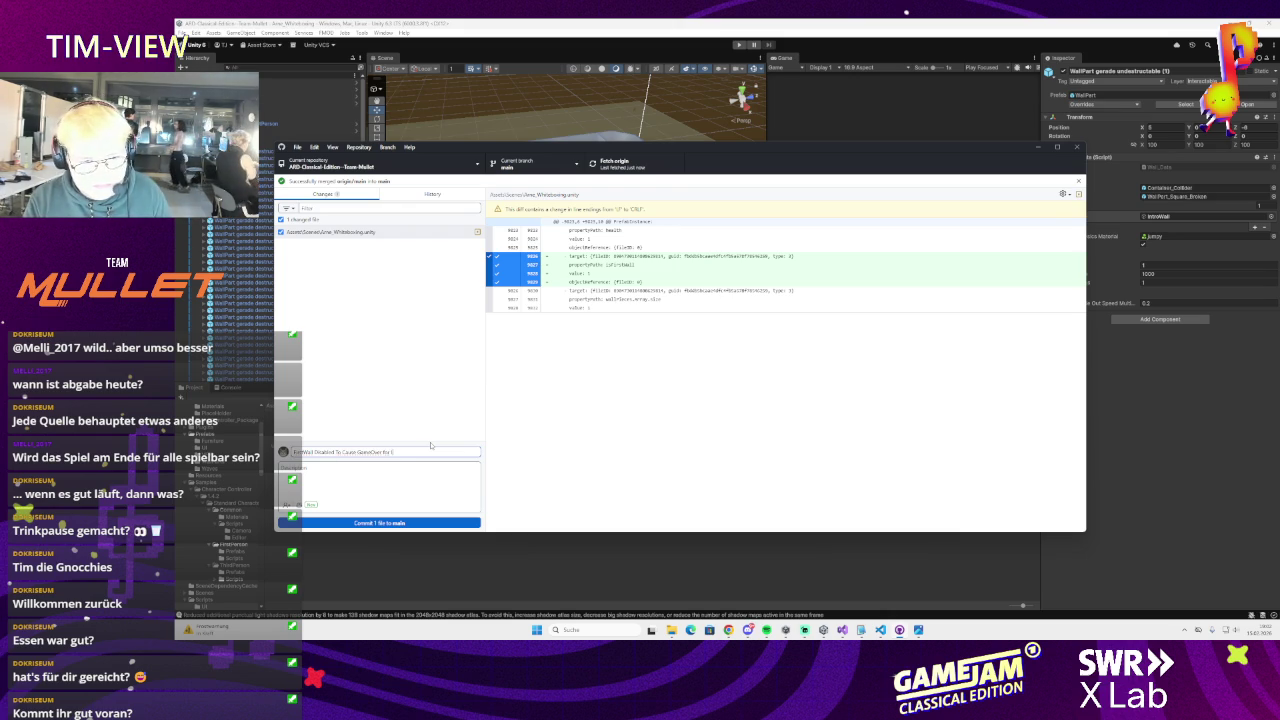
pyautogui.write('Wa')
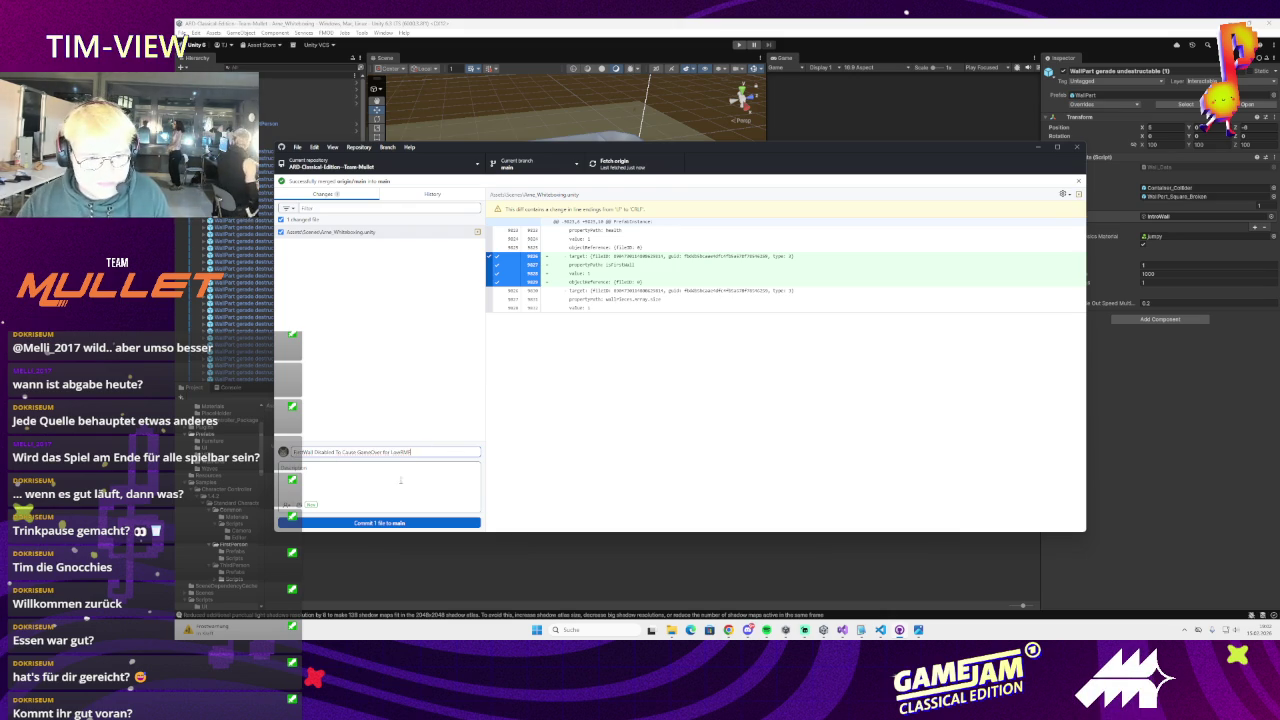
pyautogui.click(380, 522)
pyautogui.click(634, 168)
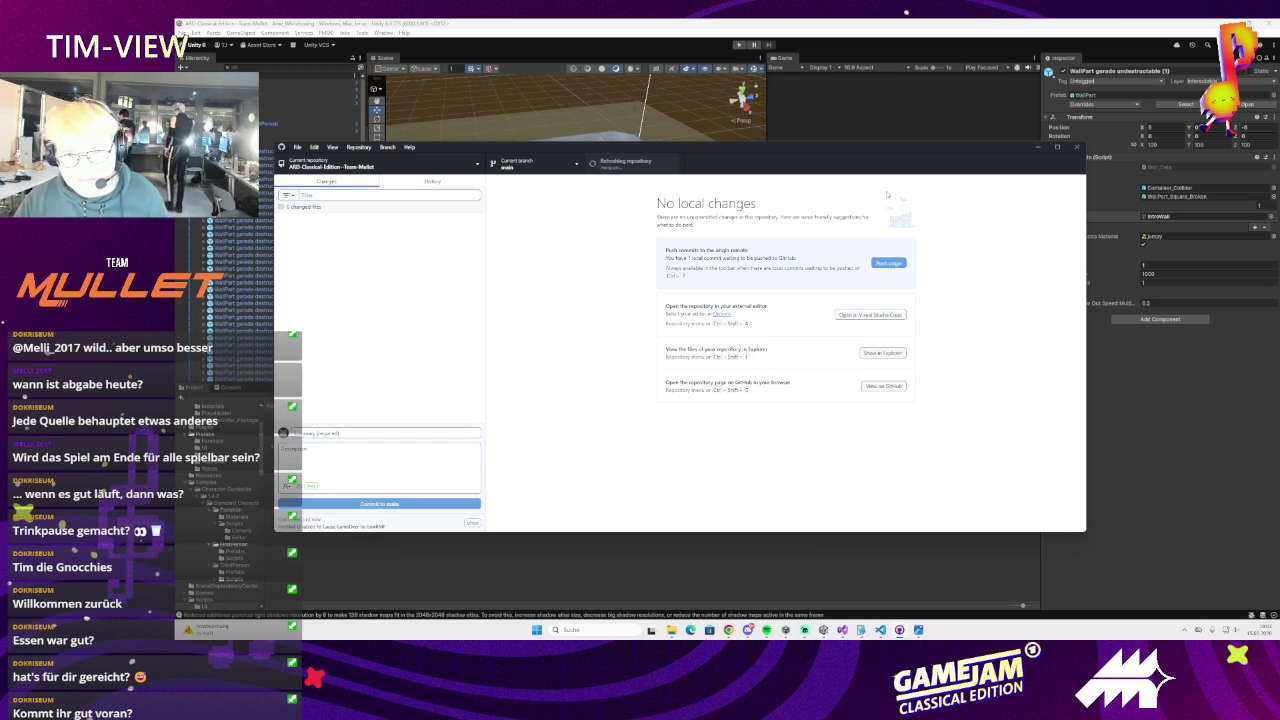
pyautogui.click(1040, 148)
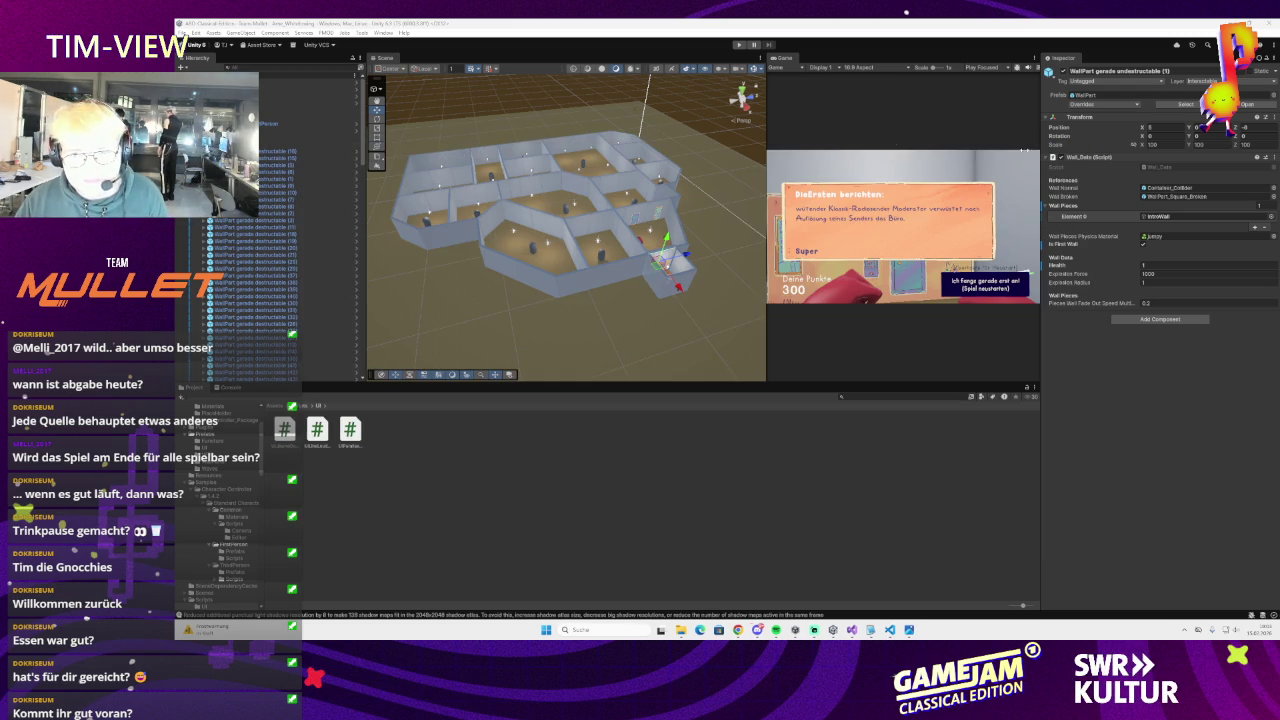
pyautogui.click(184, 33)
pyautogui.click(184, 33)
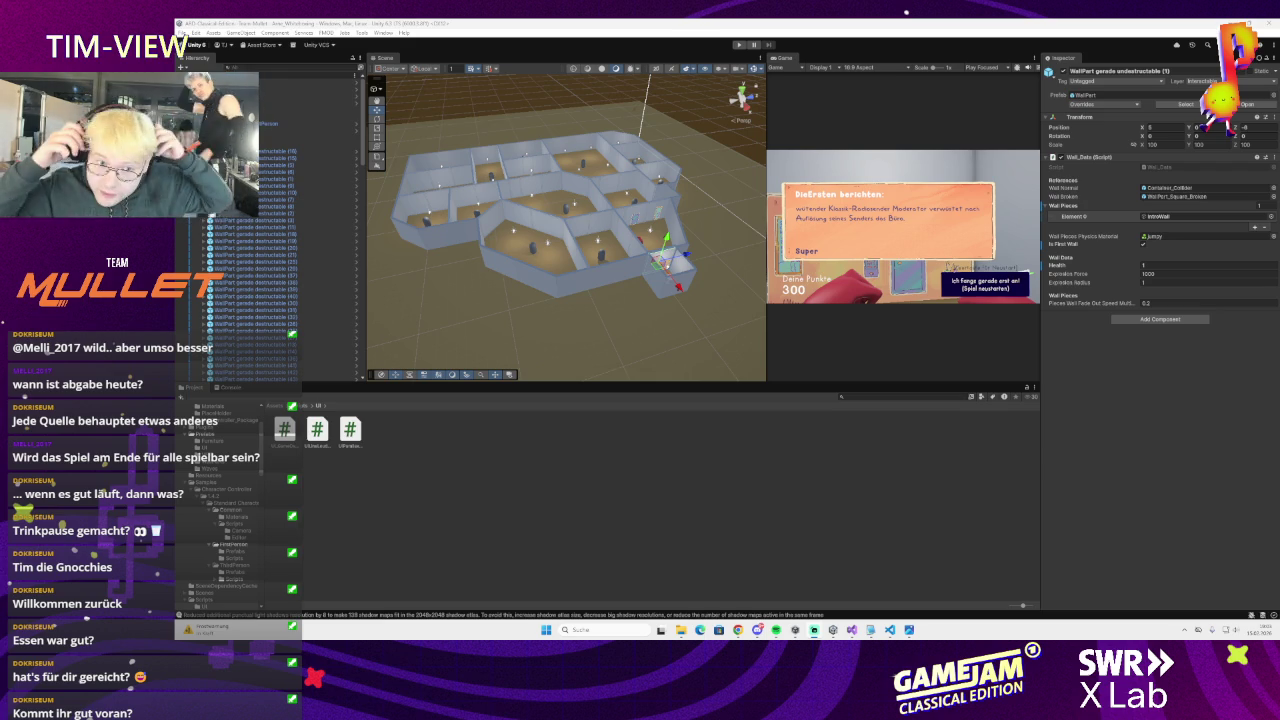
pyautogui.moveTo(420, 233)
pyautogui.mouseDown()
pyautogui.moveTo(560, 283)
pyautogui.moveTo(676, 274)
pyautogui.moveTo(702, 244)
pyautogui.moveTo(579, 271)
pyautogui.mouseUp()
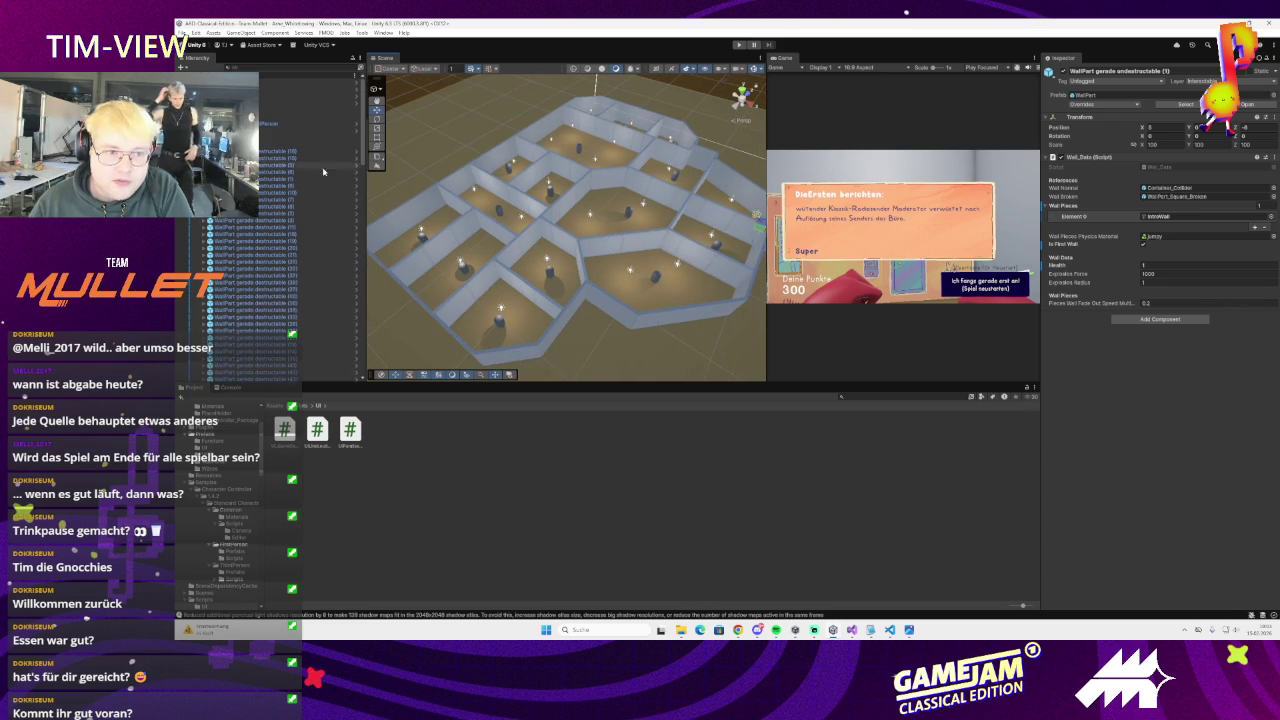
pyautogui.scroll(-10, 292, 232)
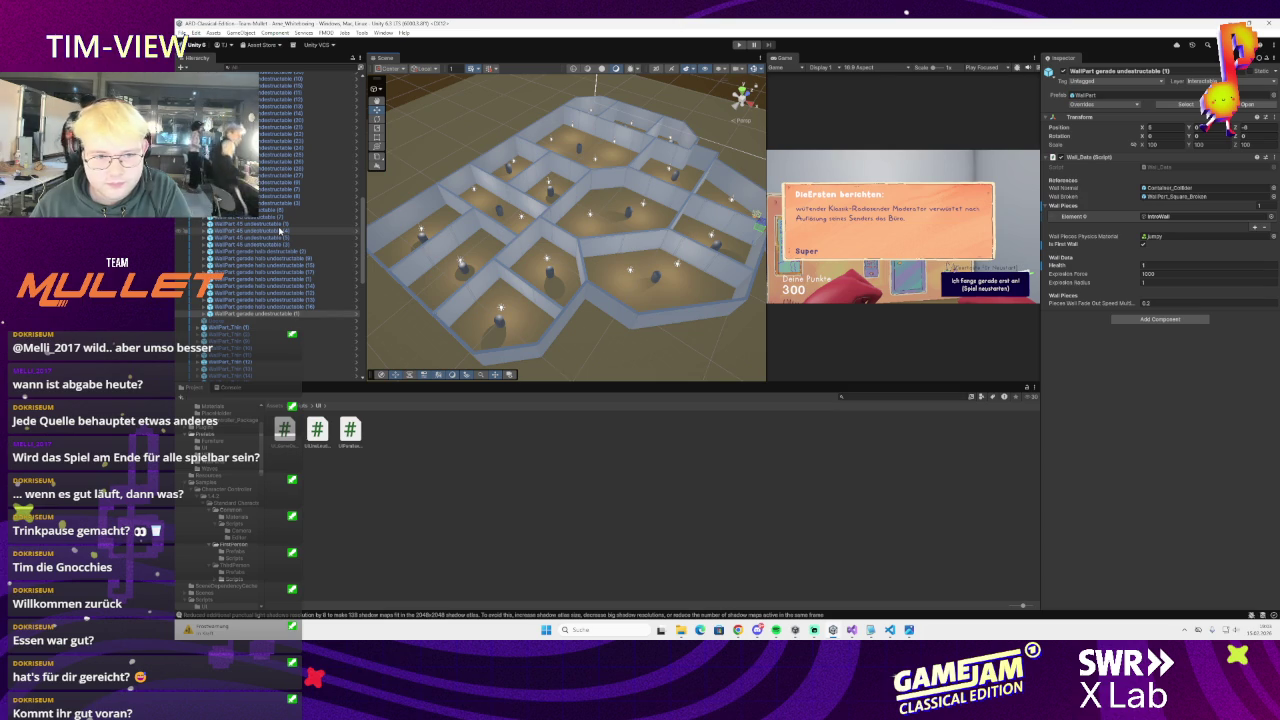
pyautogui.scroll(5, 278, 227)
pyautogui.scroll(3, 275, 225)
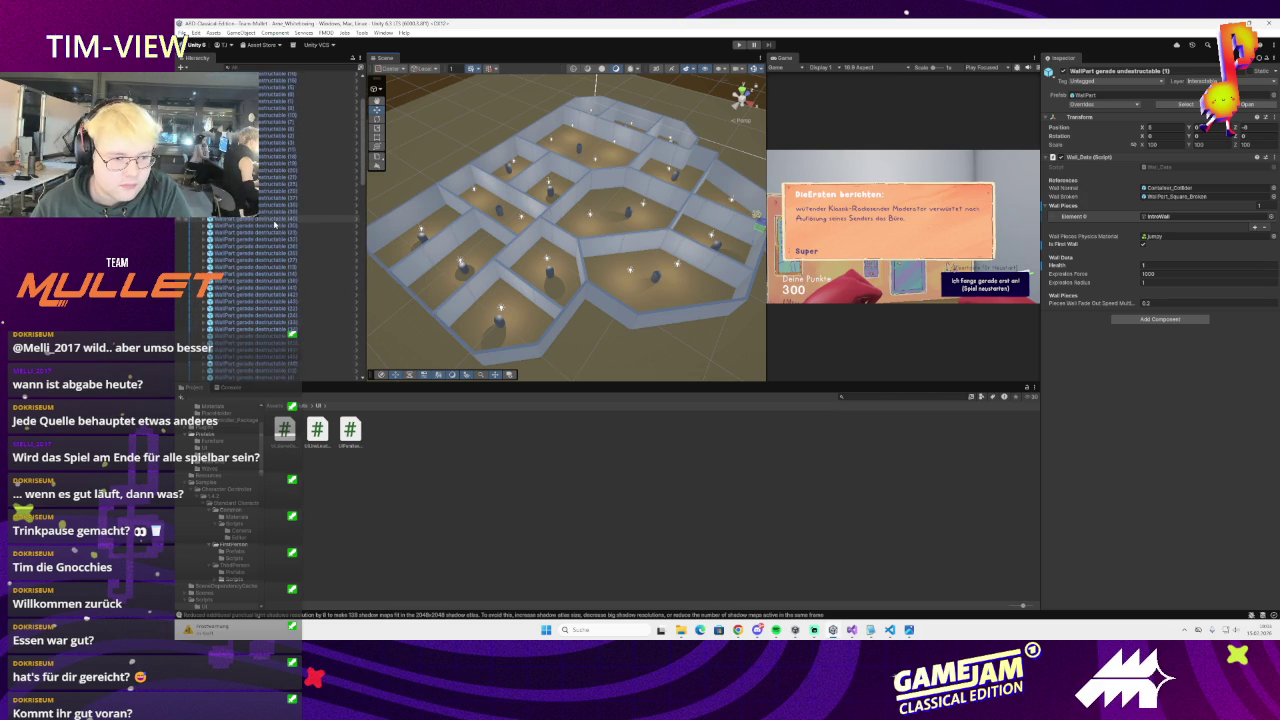
pyautogui.scroll(5, 275, 225)
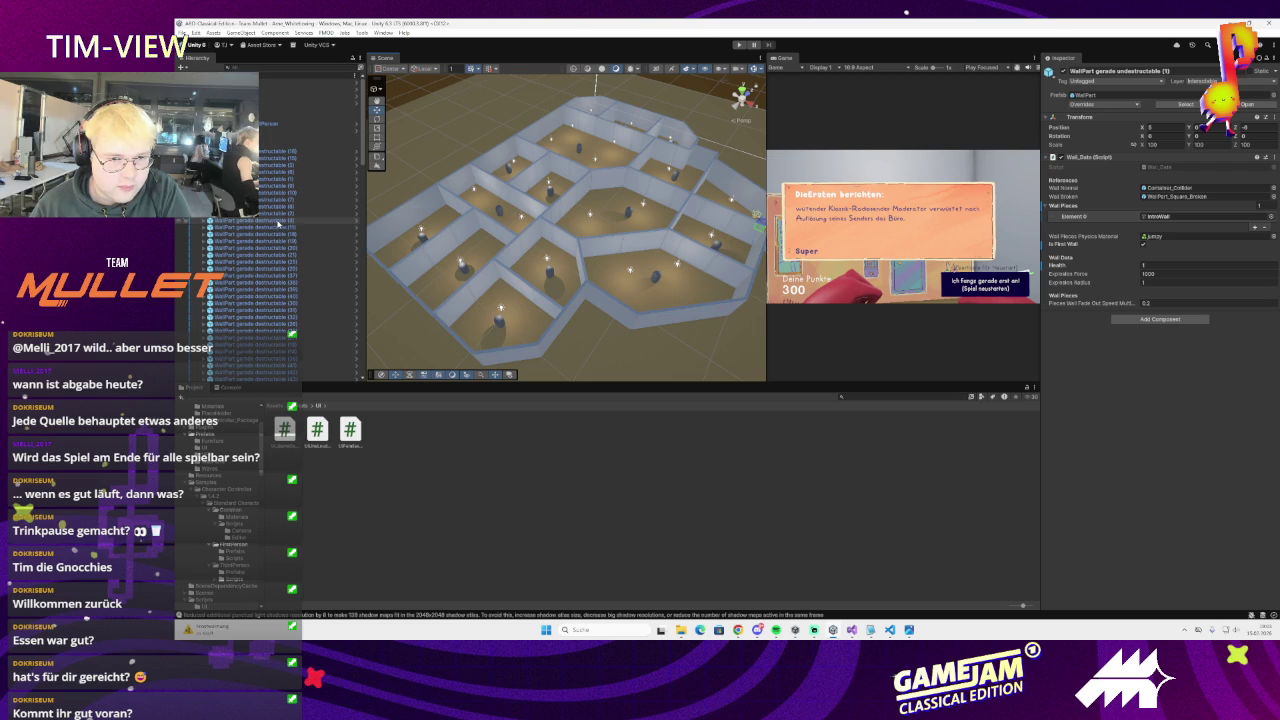
pyautogui.moveTo(456, 260); pyautogui.dragTo(452, 284)
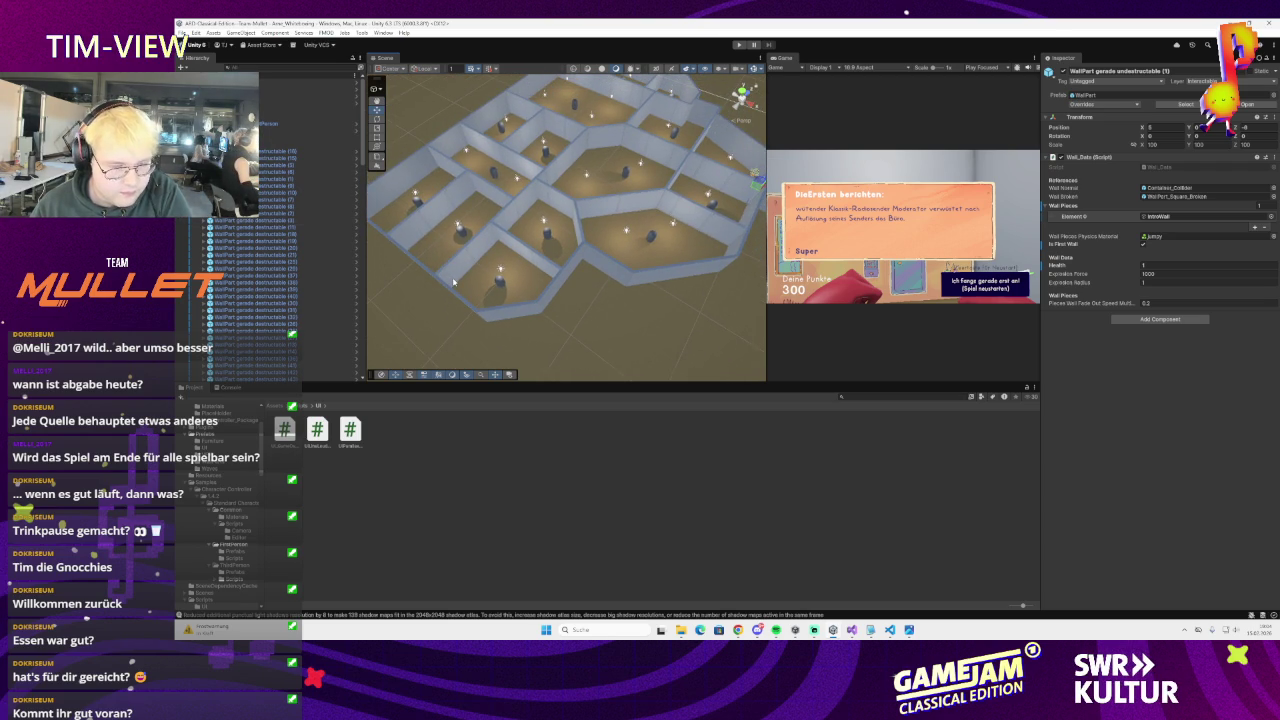
pyautogui.scroll(-5, 328, 258)
pyautogui.scroll(-3, 328, 258)
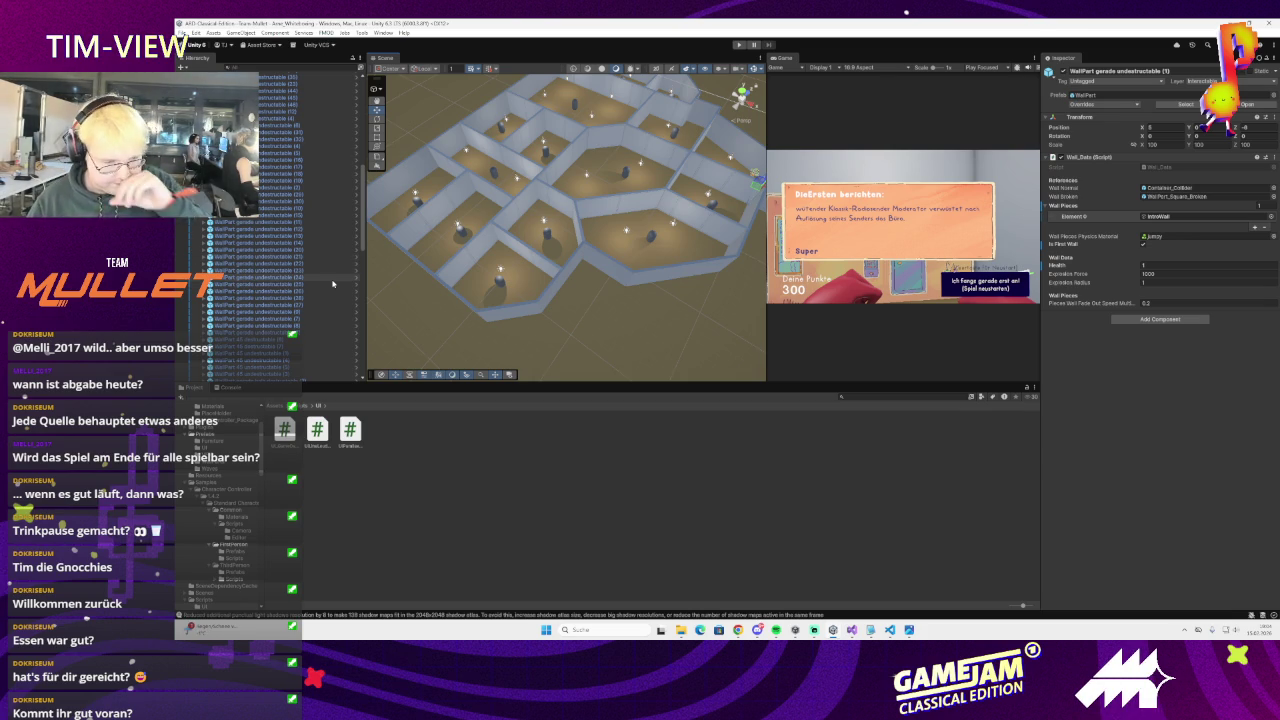
pyautogui.scroll(10, 280, 230)
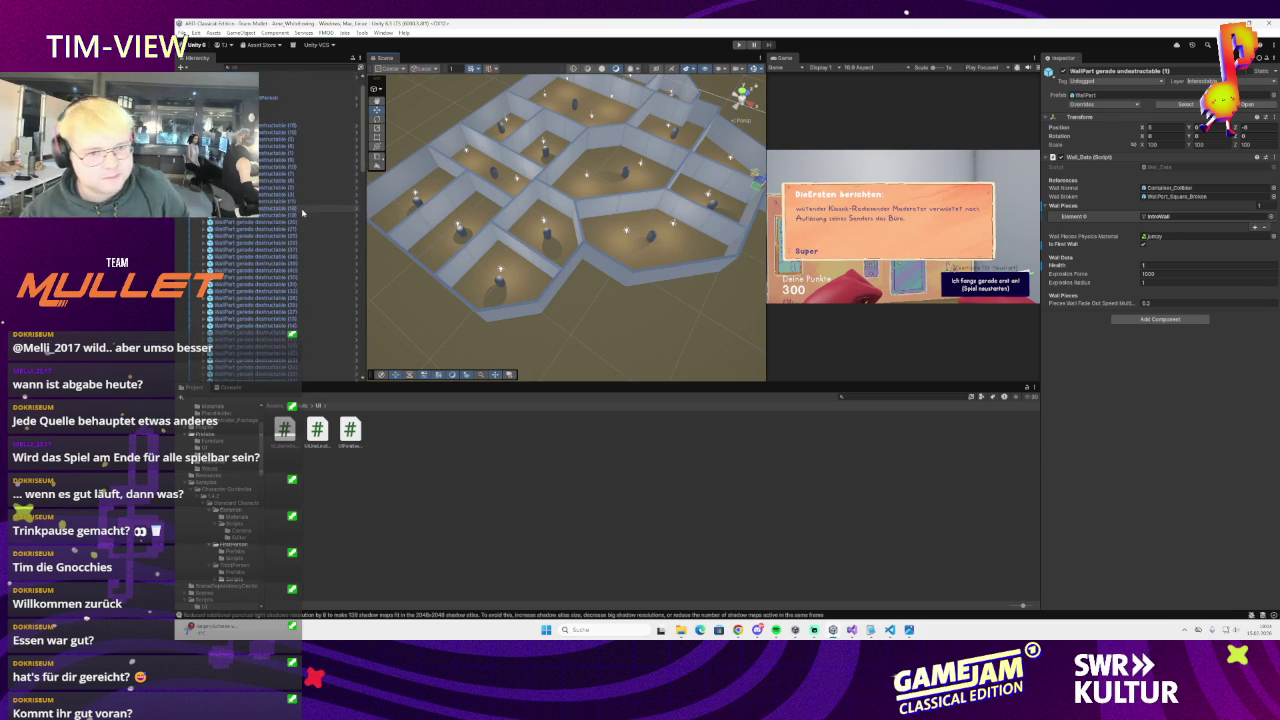
# - Scroll the Hierarchy and orbit the Scene view to a lower, flatter angle over the hexagonal walls
pyautogui.click(188, 46)
pyautogui.press('Escape')
pyautogui.scroll(-5, 280, 230)
pyautogui.scroll(-5, 280, 230)
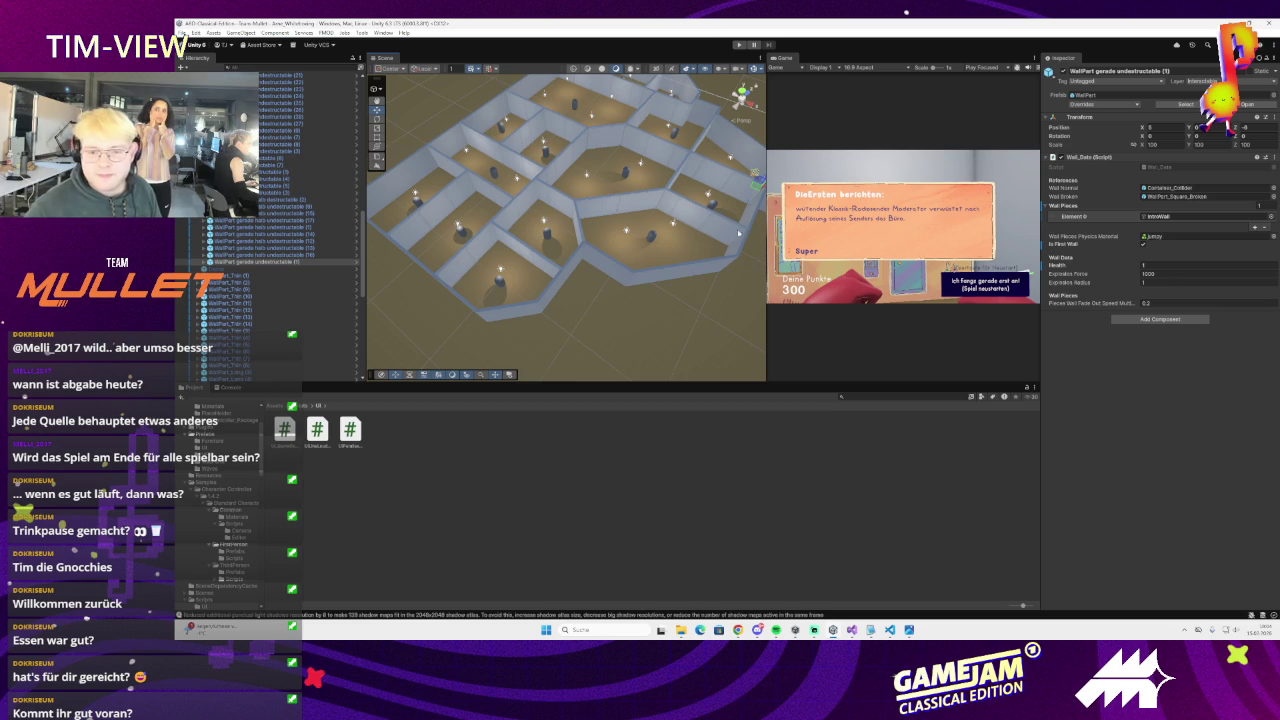
pyautogui.scroll(-3, 279, 203)
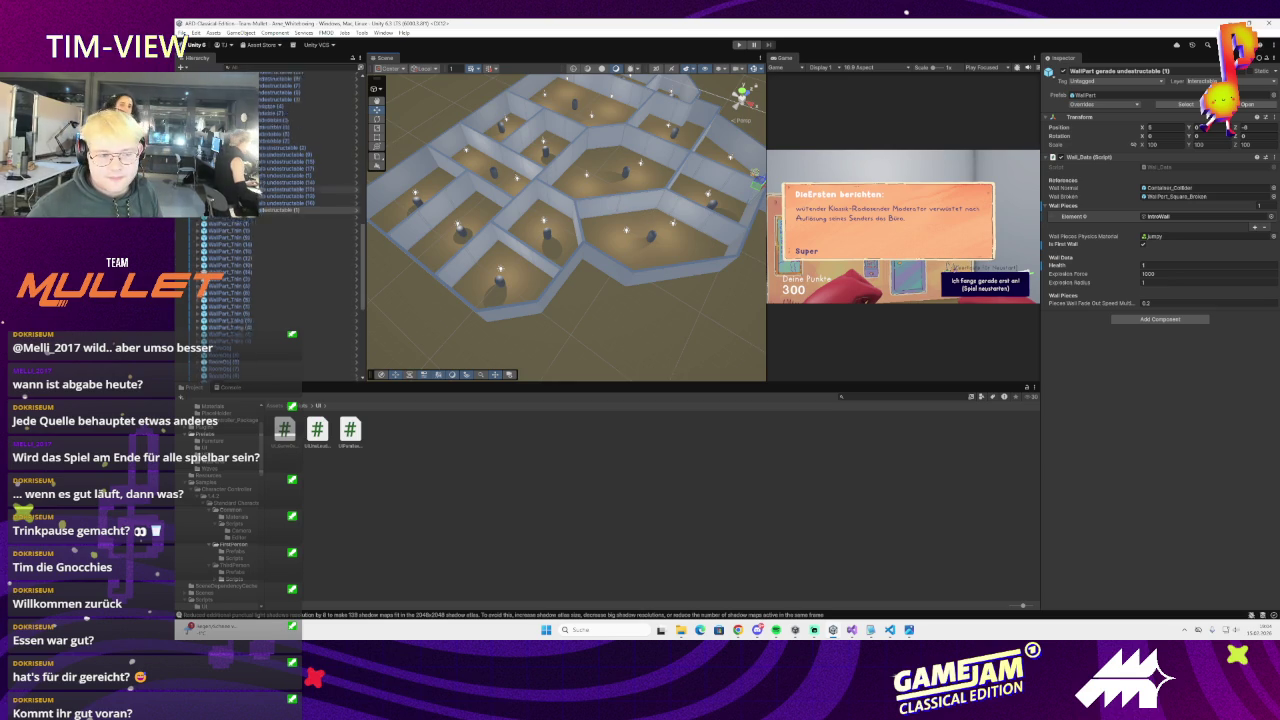
pyautogui.moveTo(560, 200)
pyautogui.mouseDown()
pyautogui.moveTo(698, 178)
pyautogui.moveTo(658, 250)
pyautogui.mouseUp()
pyautogui.click(658, 250)
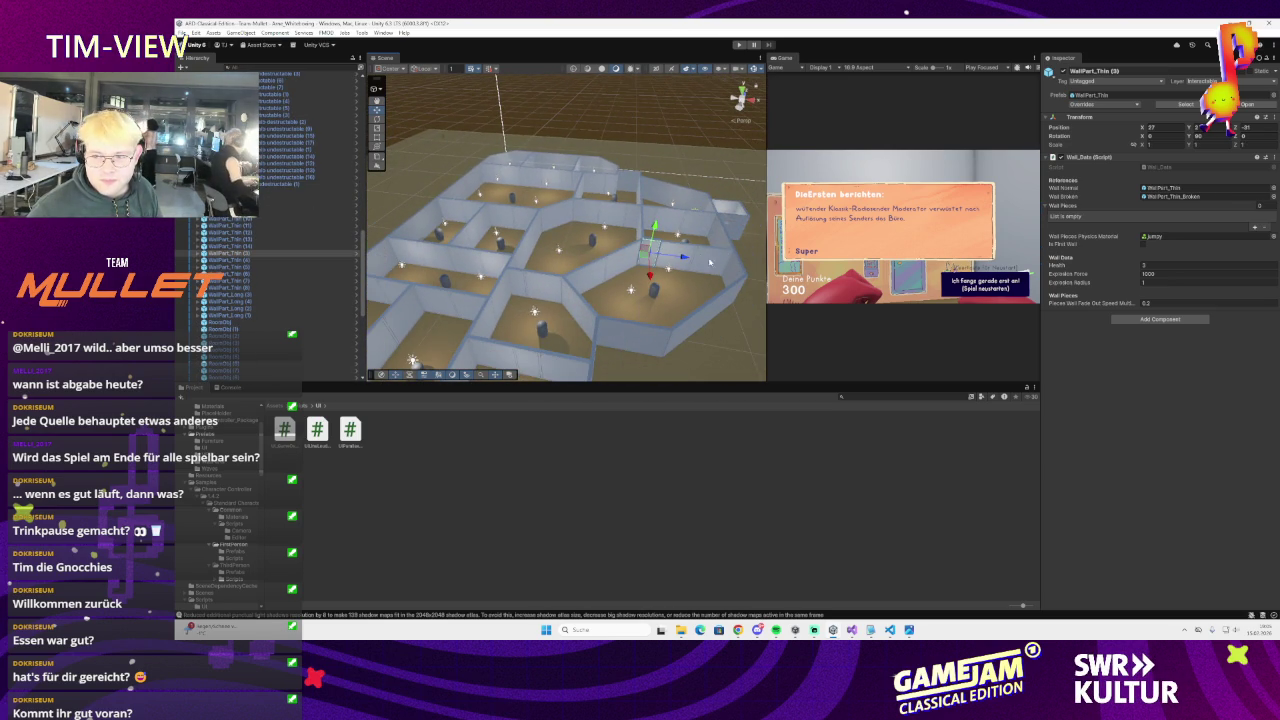
# - Open itch.io in a new browser tab and go to its login page
pyautogui.scroll(5, 291, 201)
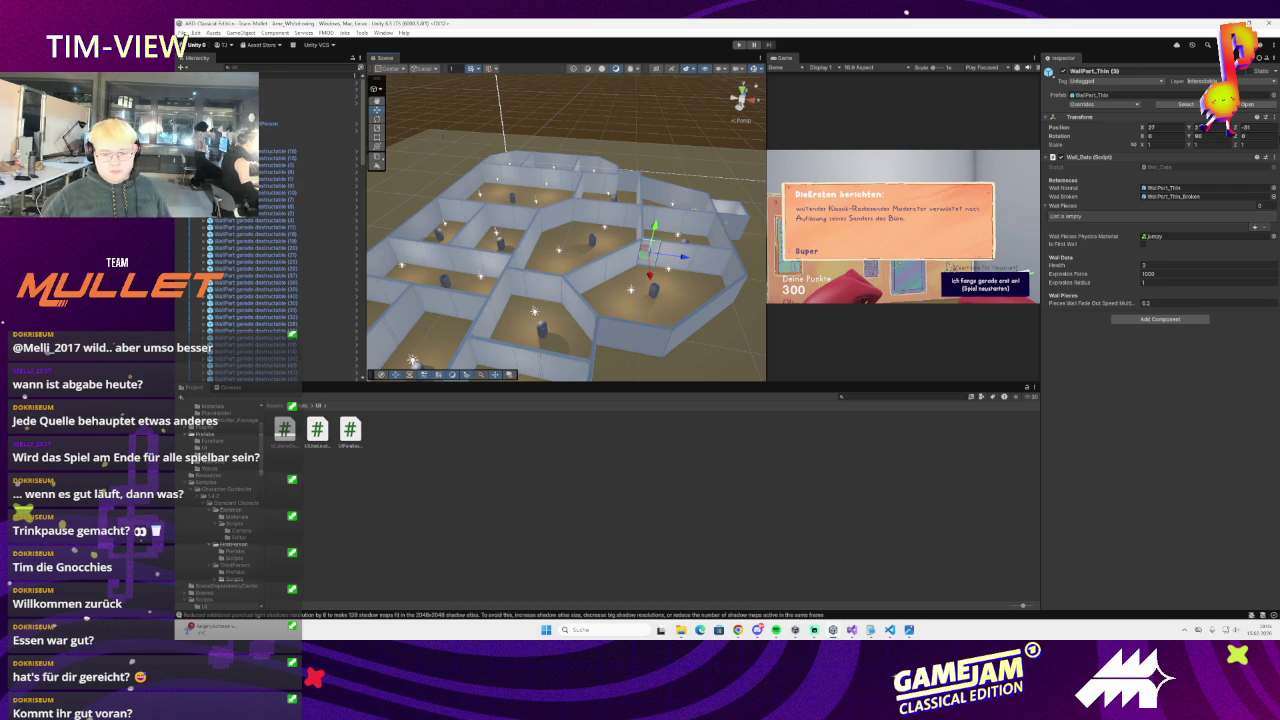
pyautogui.click(763, 590)
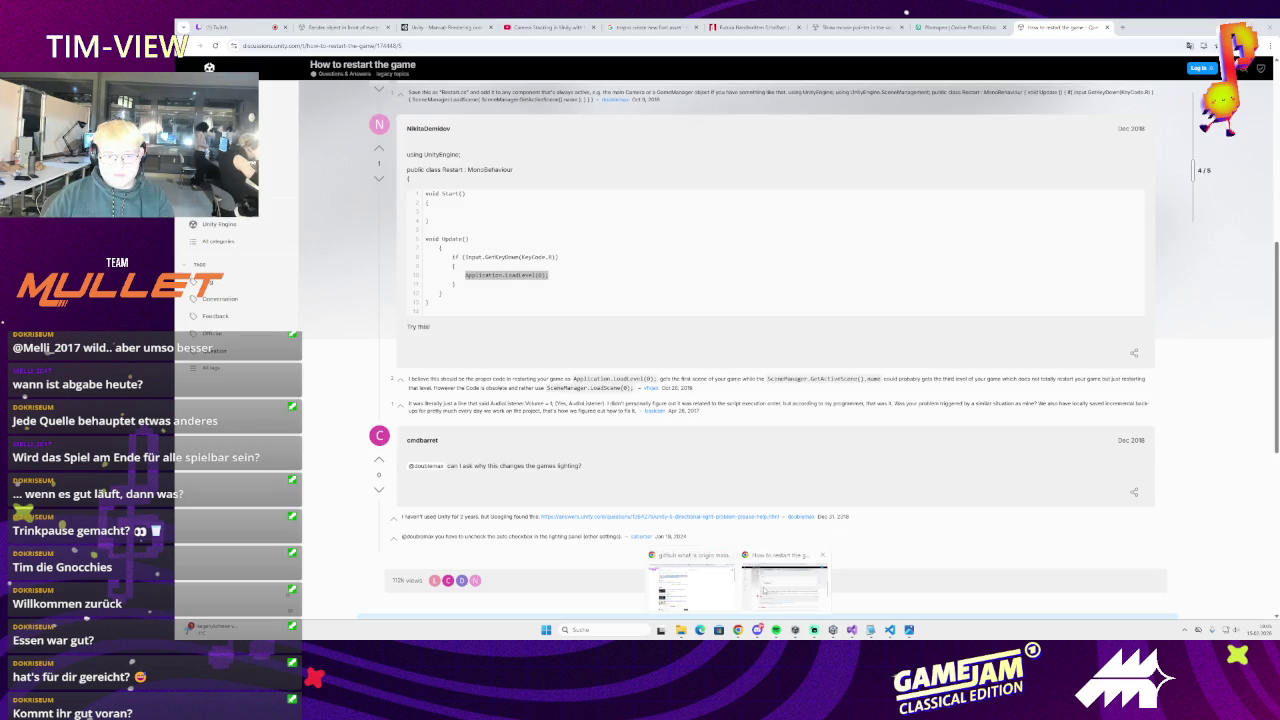
pyautogui.click(1190, 27)
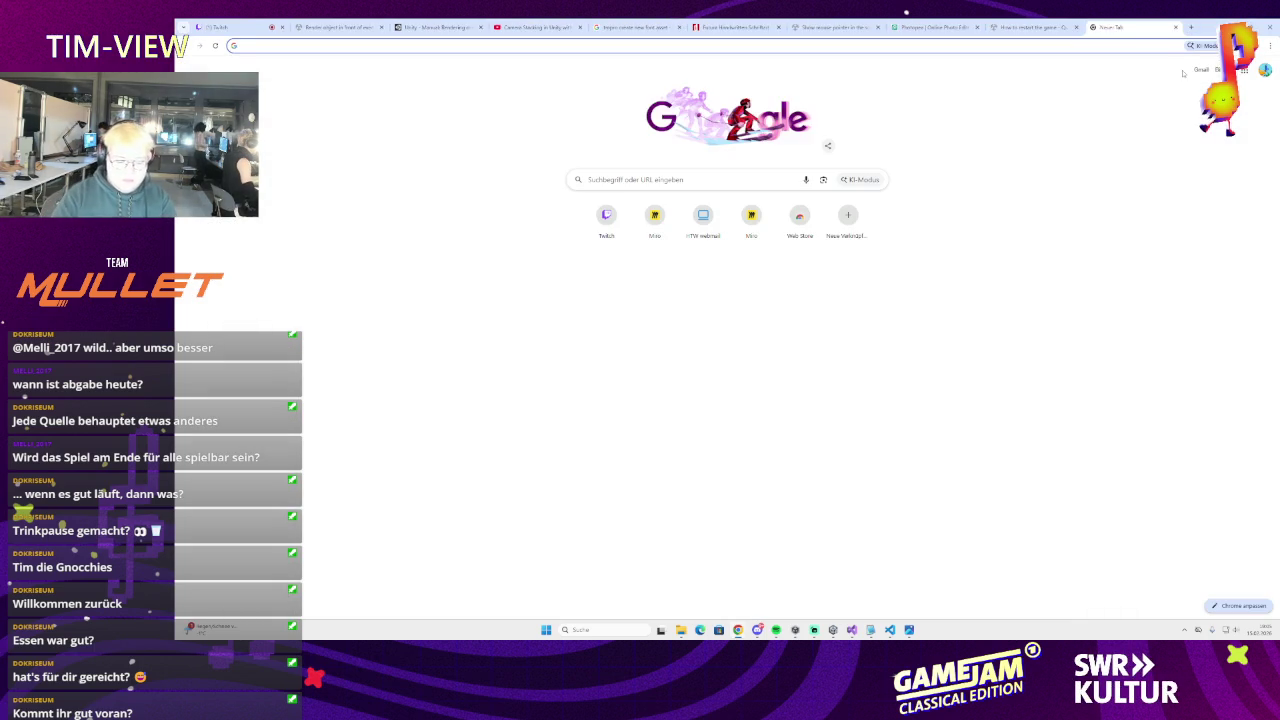
pyautogui.write('itch.io')
pyautogui.press('Return')
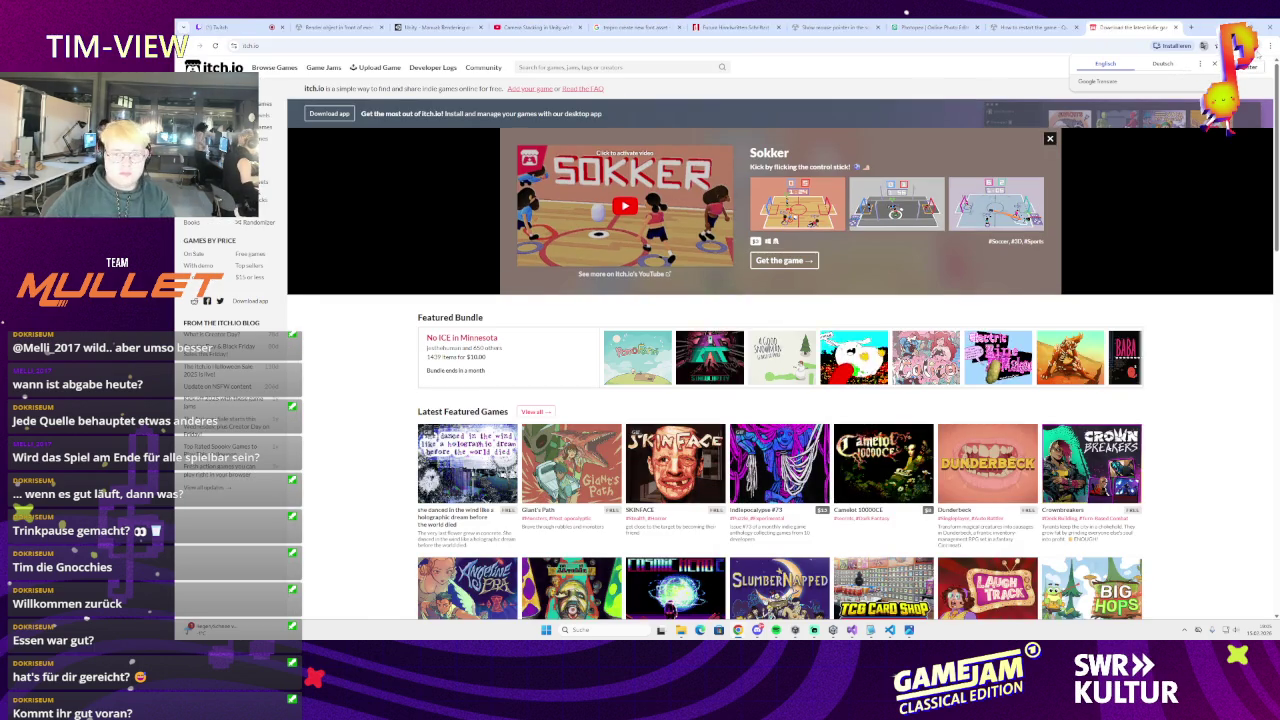
pyautogui.click(1208, 68)
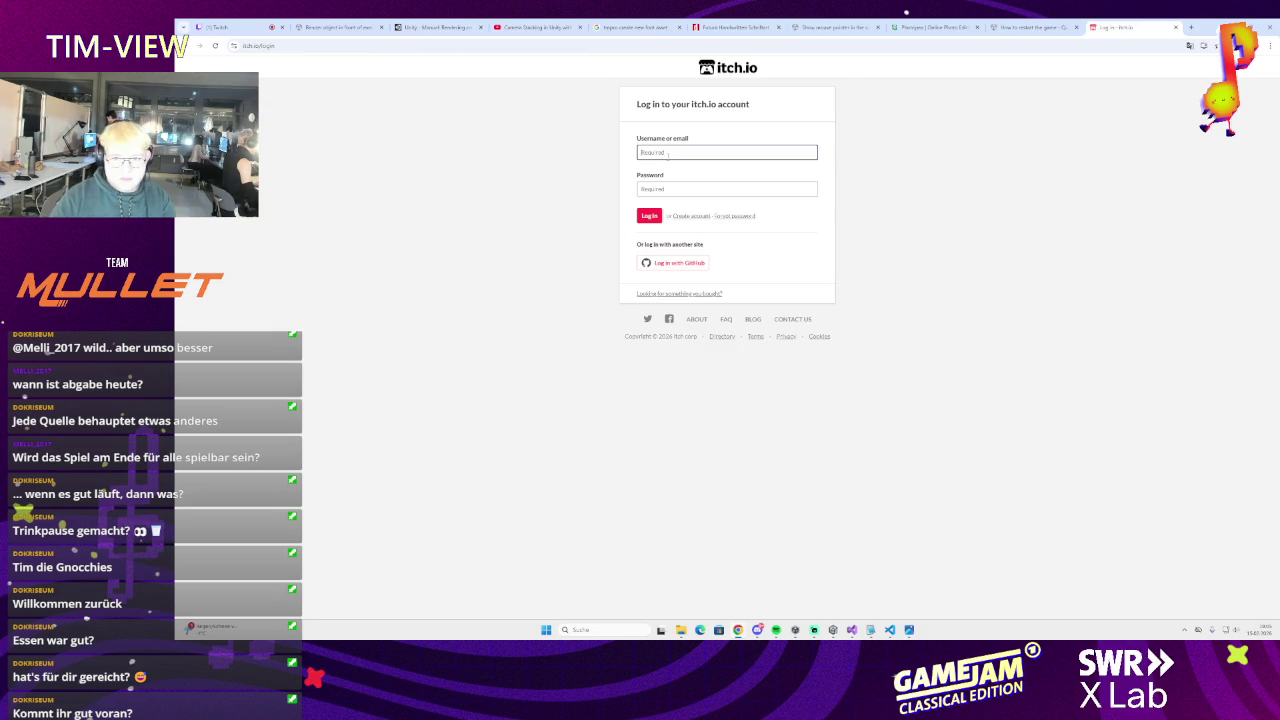
# - Close the itch.io login tab and read the 'How to restart the game' restart-script answers
pyautogui.hotkey('ctrl', 'w')
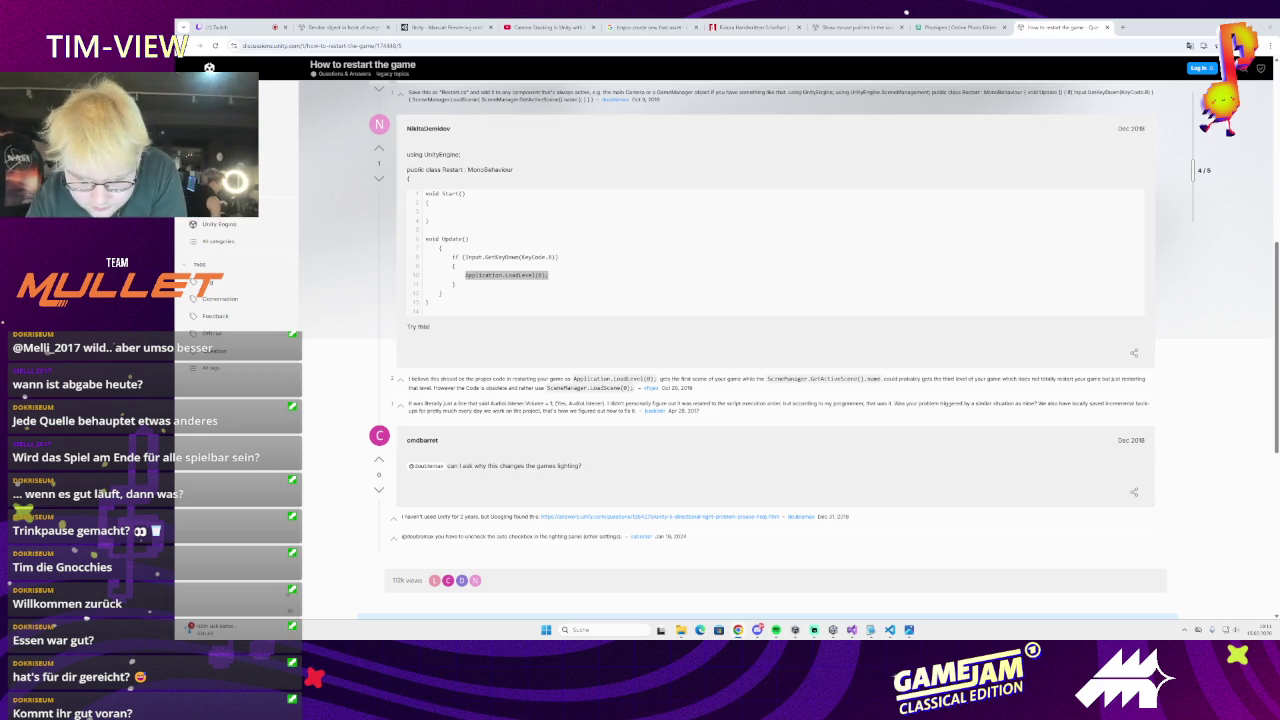
pyautogui.click(581, 630)
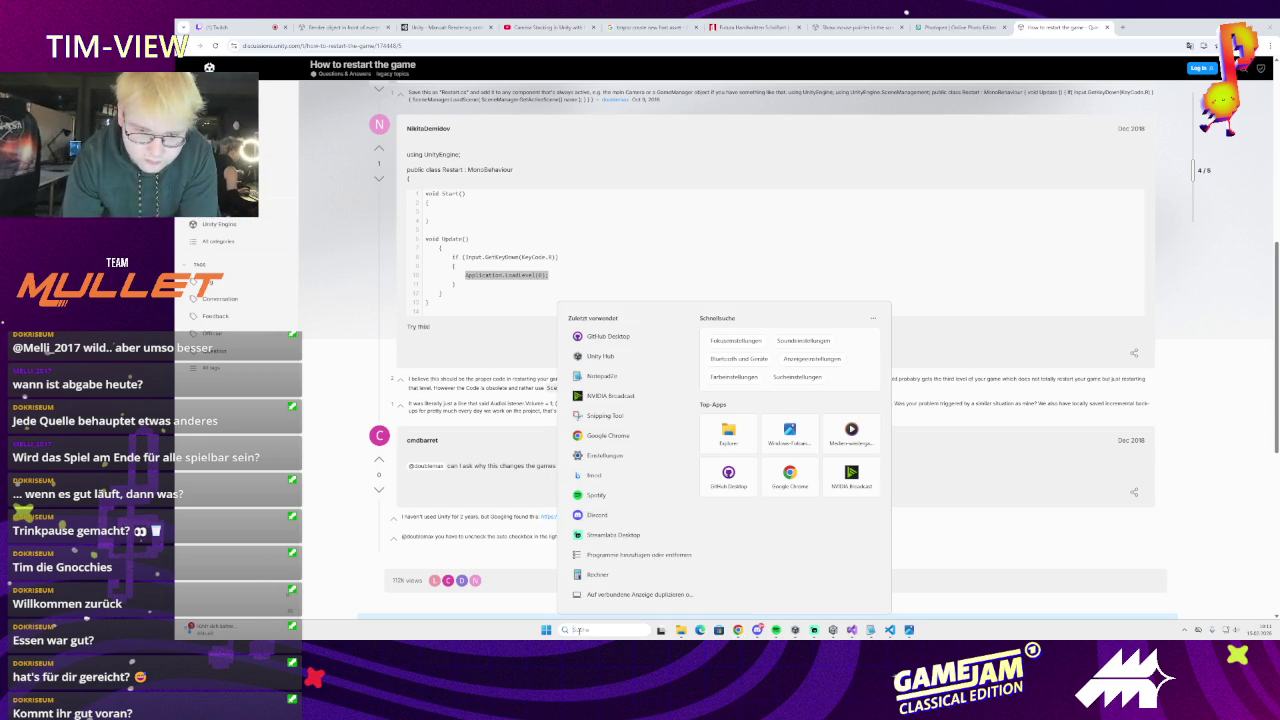
# - Check the team repository in GitHub Desktop for changes, then return to Unity
pyautogui.click(620, 355)
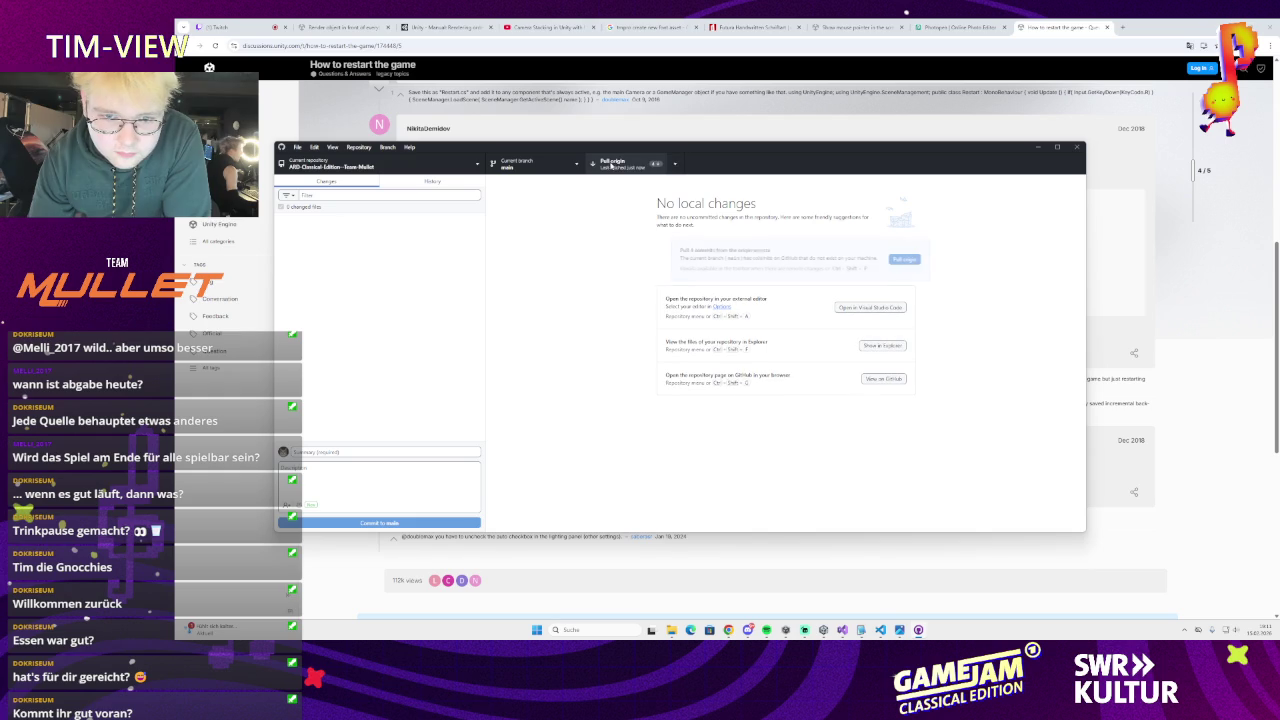
pyautogui.click(822, 631)
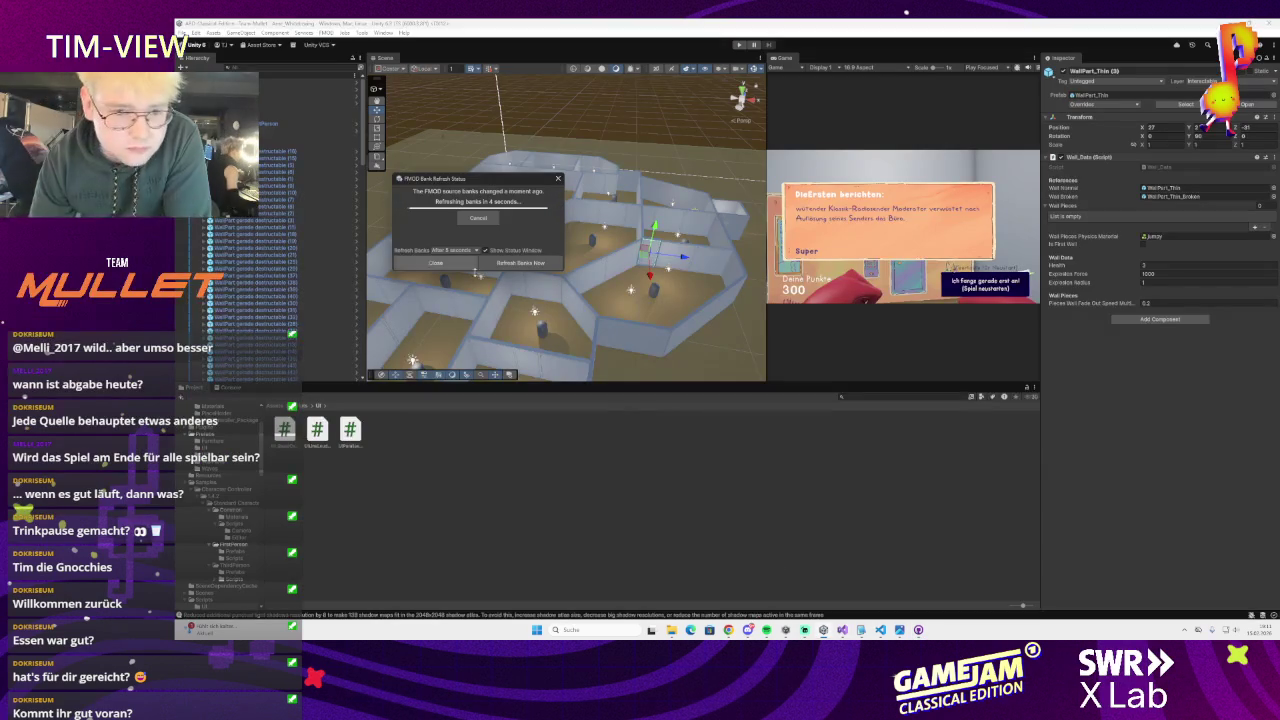
# - Start a Windows player build from File > Build Profiles
pyautogui.click(183, 33)
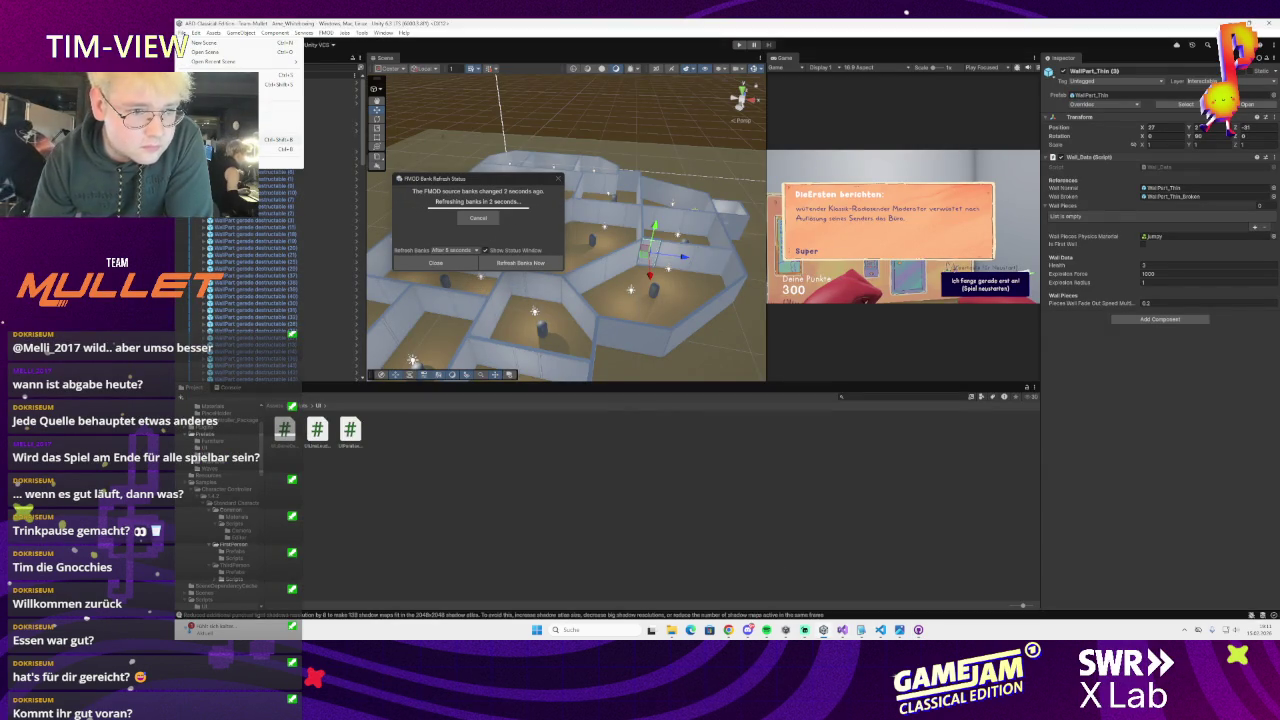
pyautogui.click(215, 139)
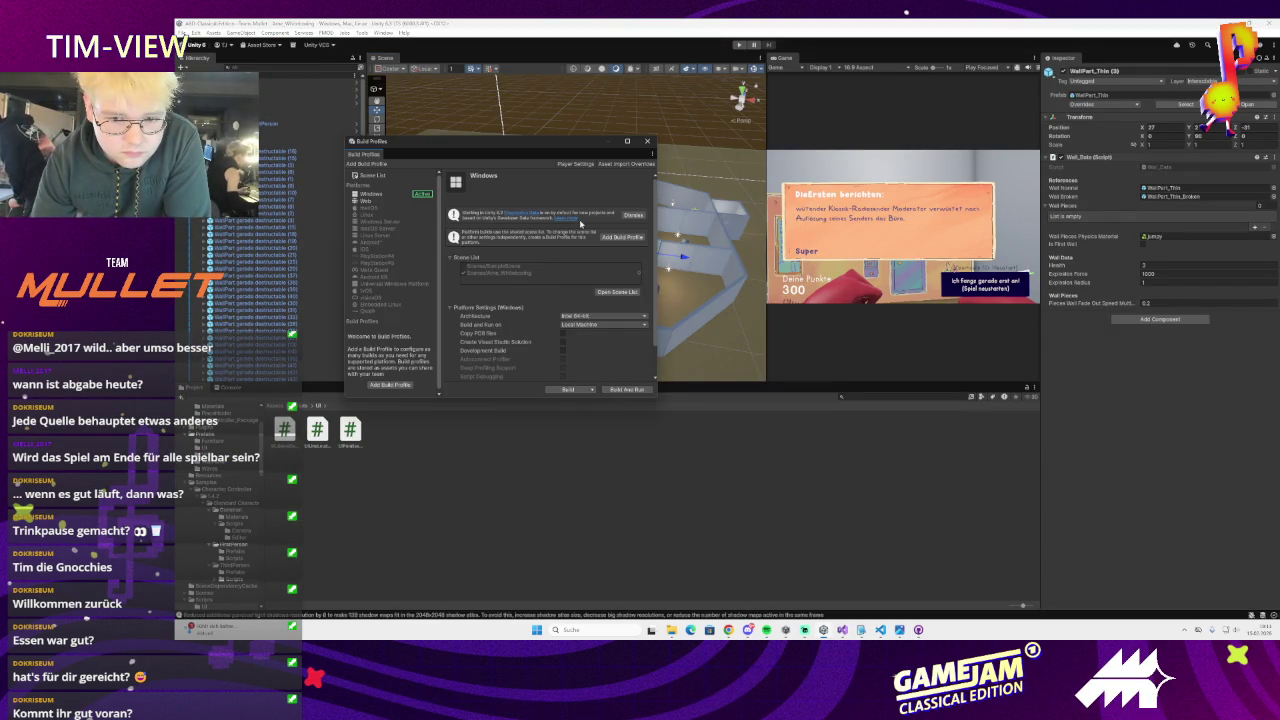
pyautogui.scroll(-2, 567, 341)
pyautogui.click(568, 389)
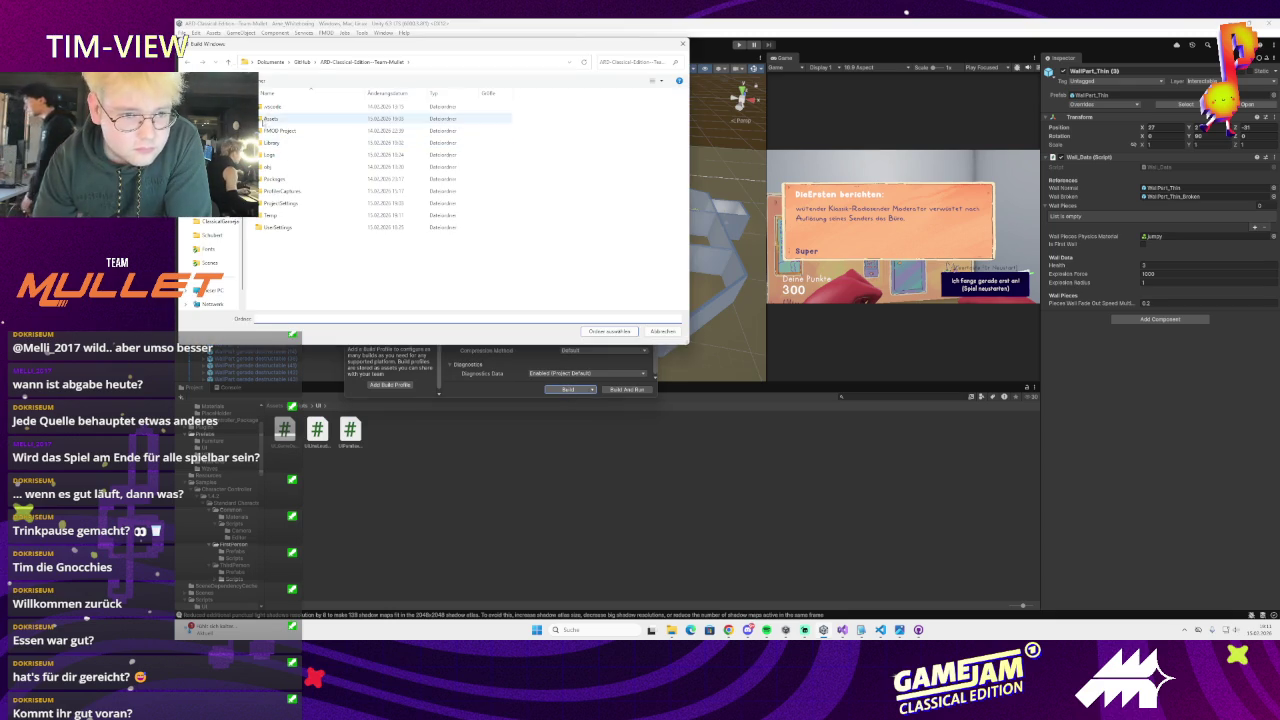
# - Build into a new 'Build' folder in Dokumente, accepting the Missing Project ID warning
pyautogui.click(270, 61)
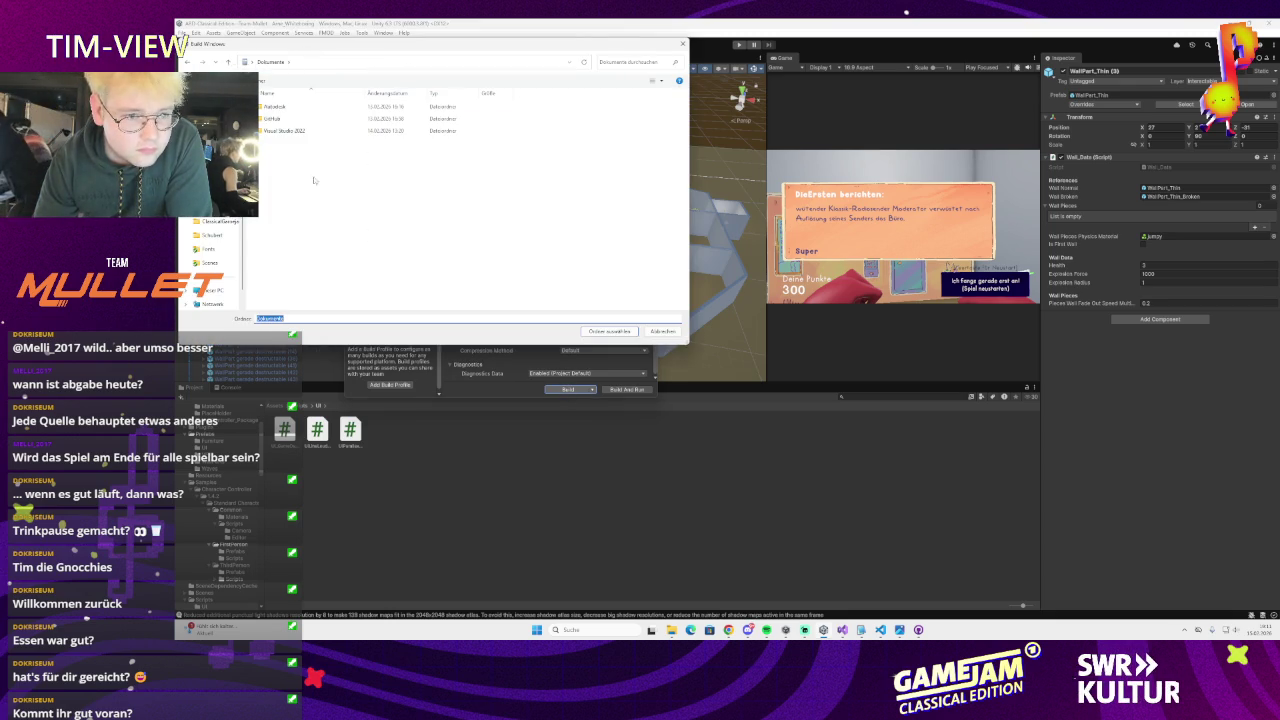
pyautogui.rightClick(322, 187)
pyautogui.moveTo(404, 337)
pyautogui.click(472, 340)
pyautogui.write('Bu')
pyautogui.press('Return')
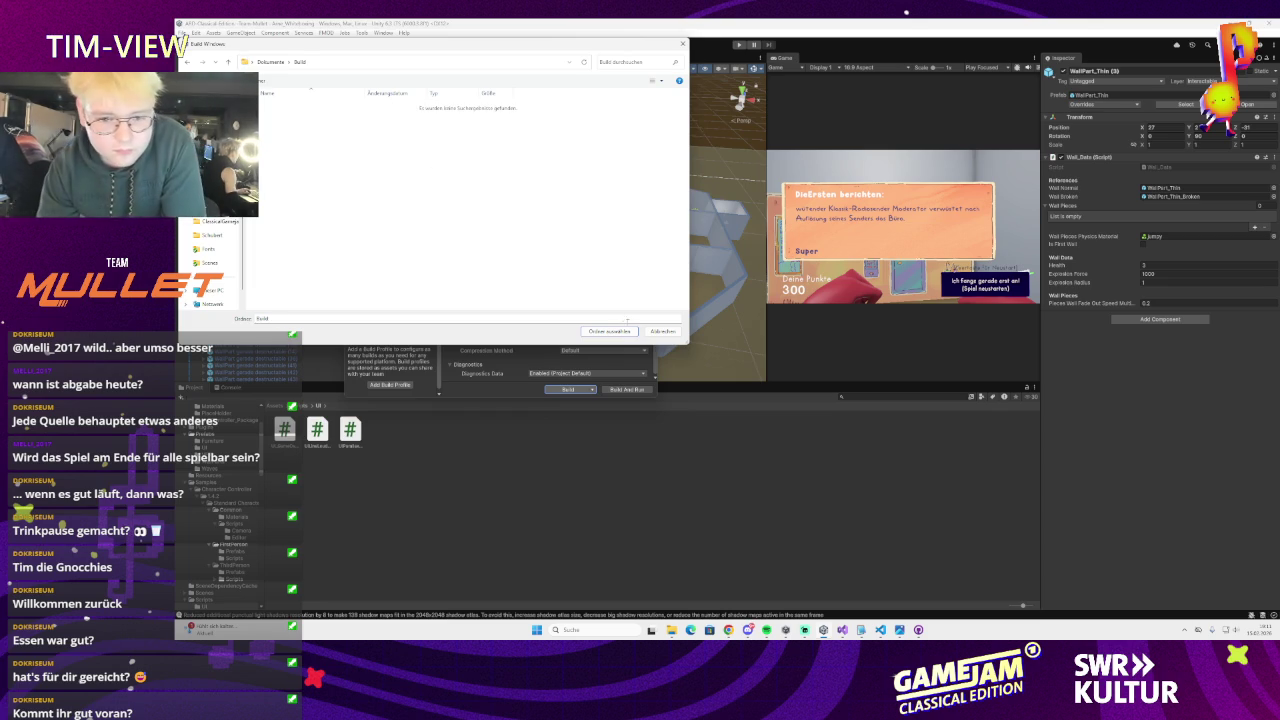
pyautogui.click(609, 331)
pyautogui.click(746, 336)
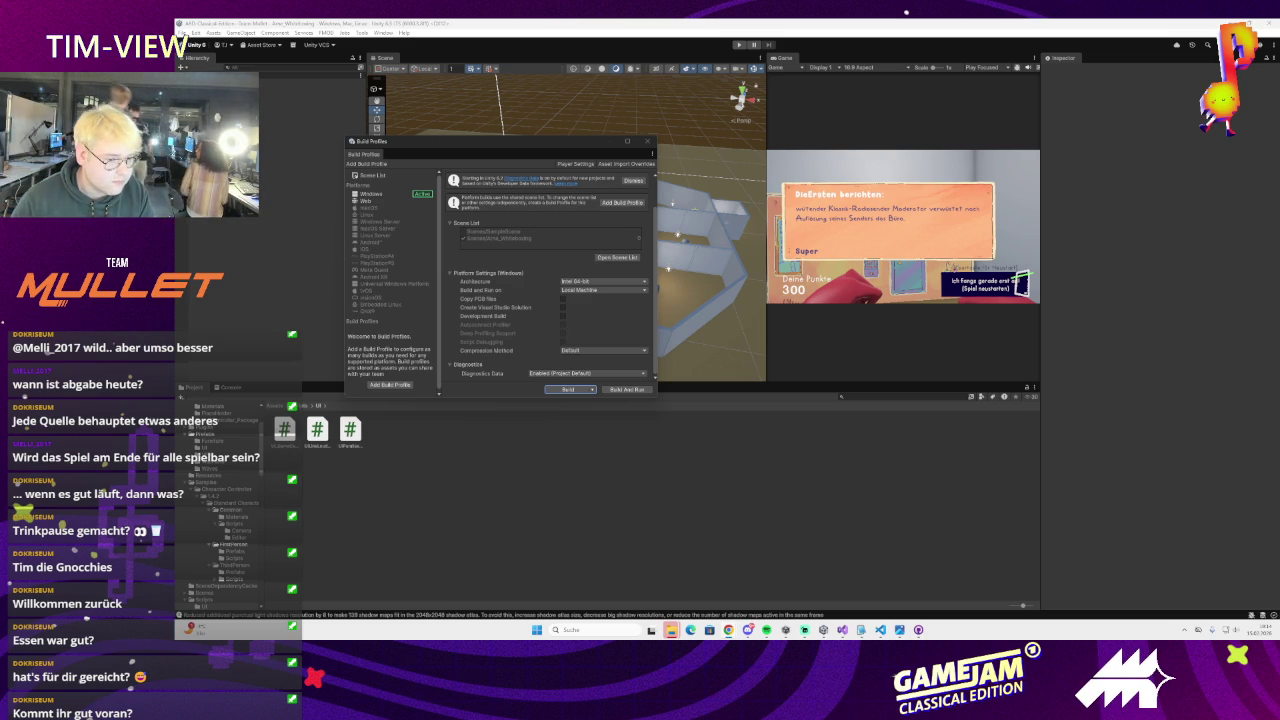
pyautogui.press('super+d')
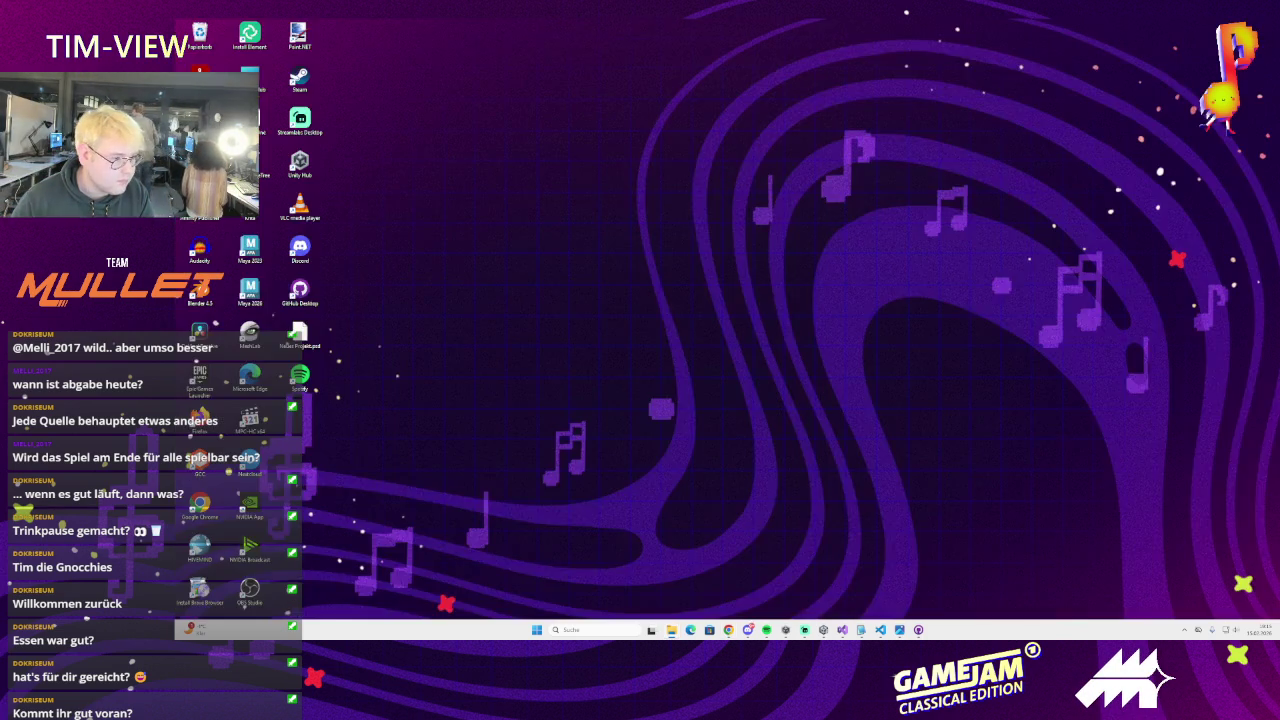
pyautogui.press('super+d')
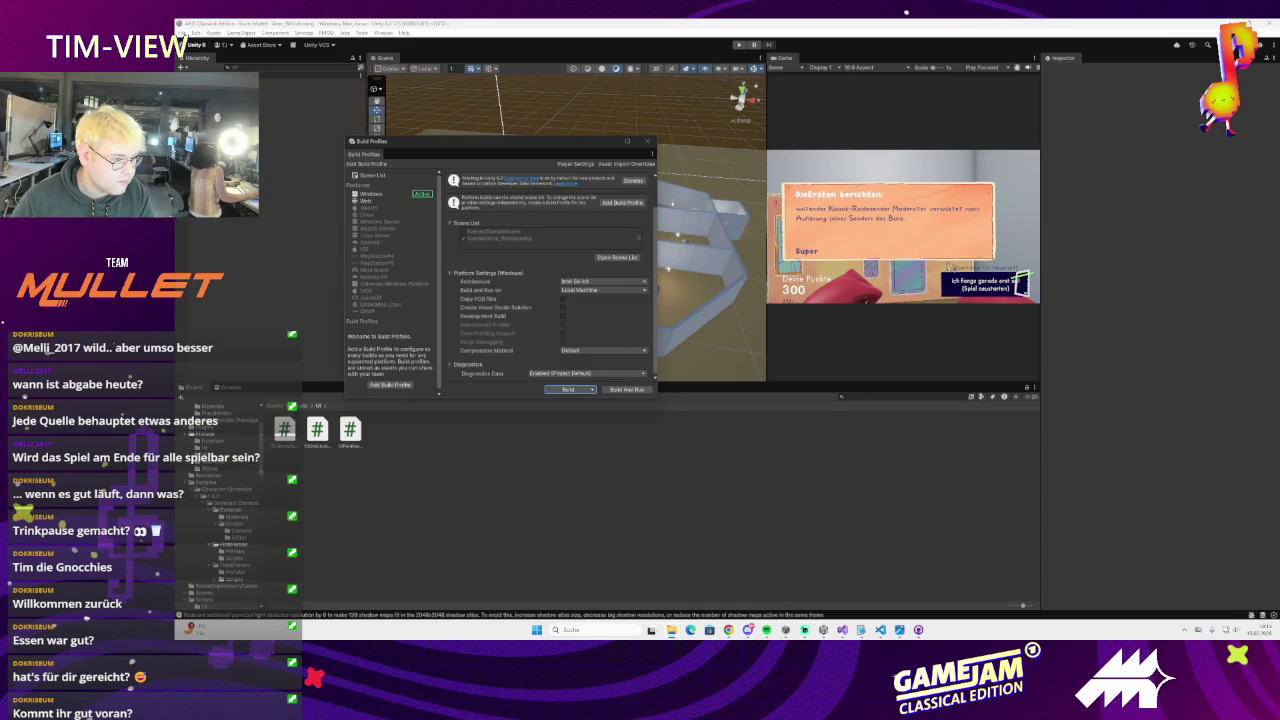
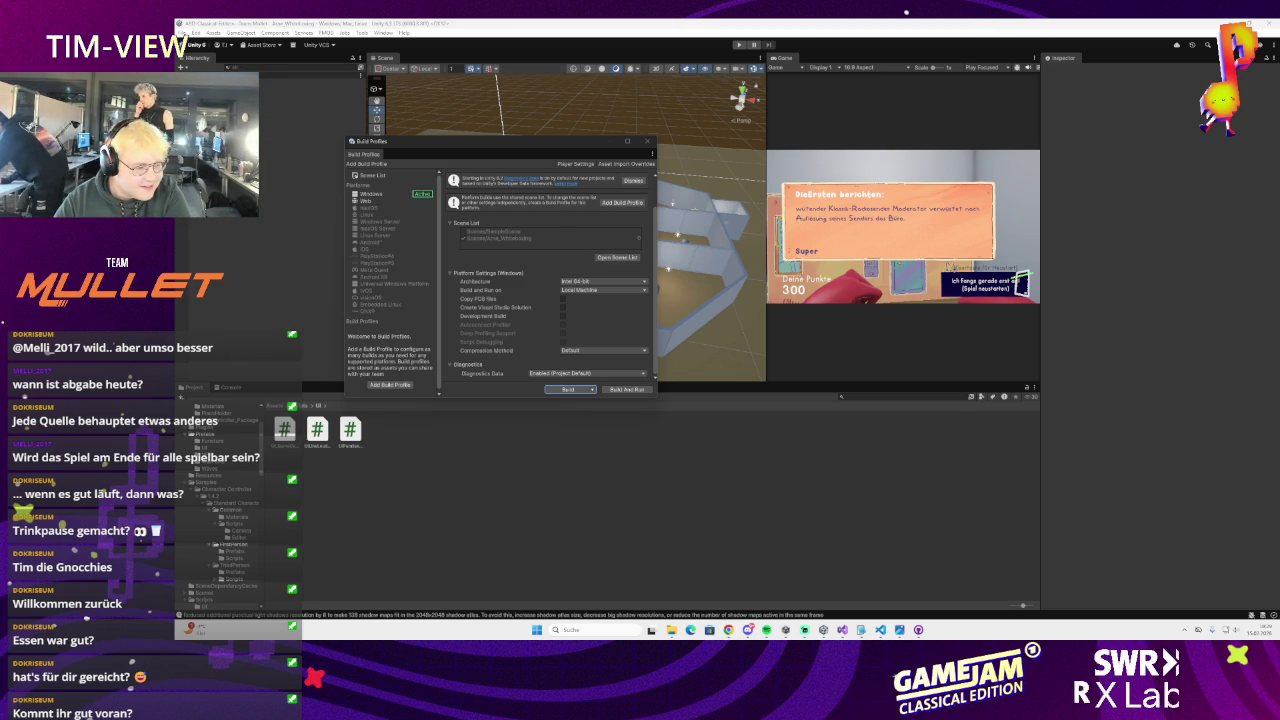
# - Look at the LH (D:) drive options on the desktop without acting, then switch to the repository
pyautogui.press('super+d')
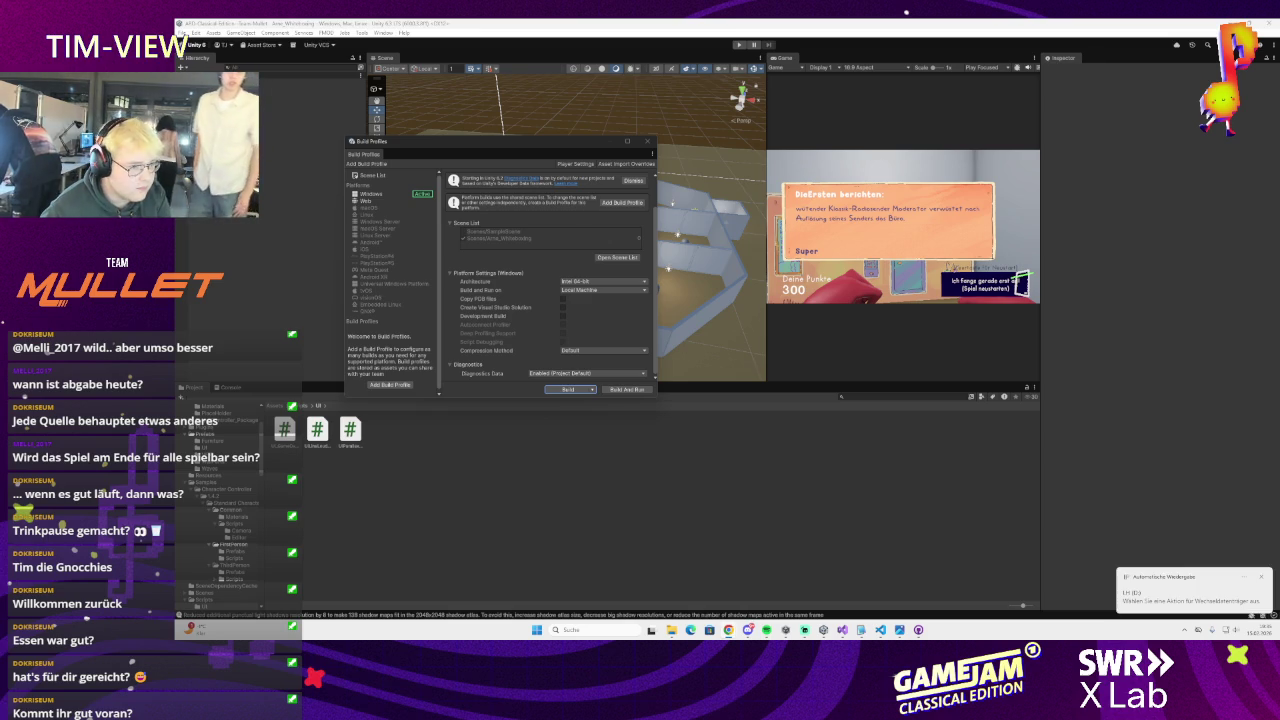
pyautogui.click(1180, 595)
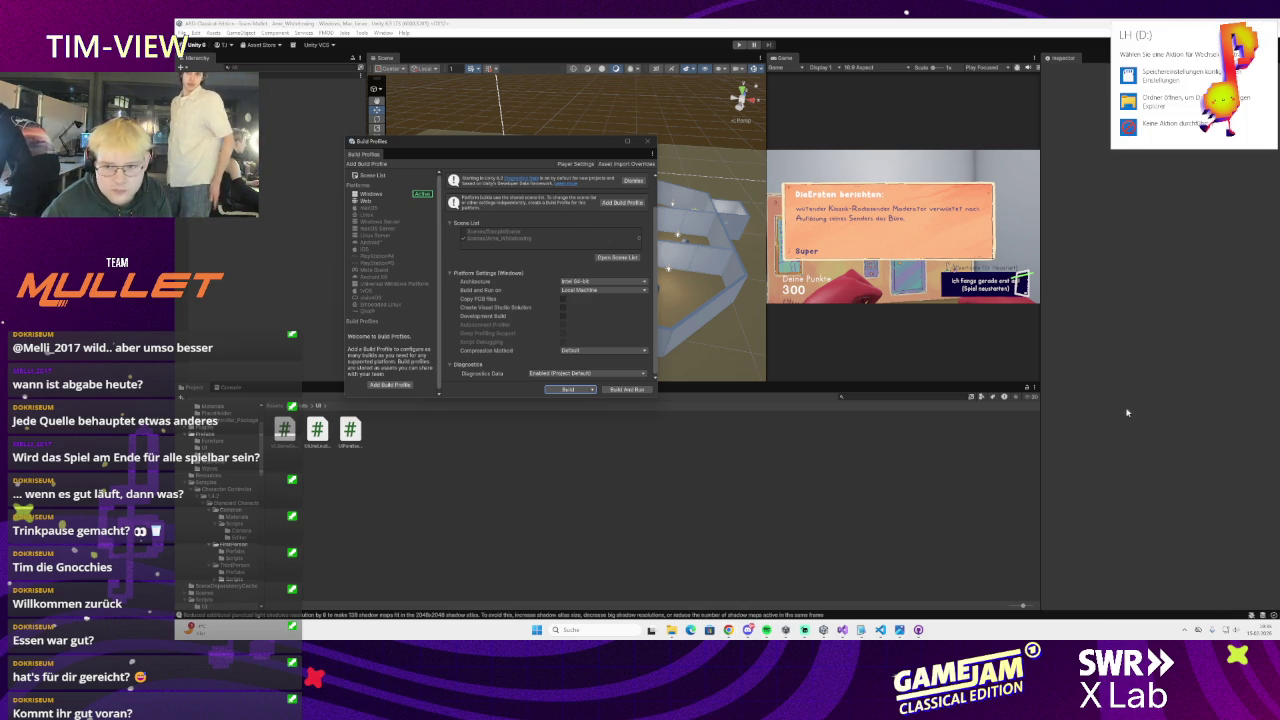
pyautogui.click(1204, 147)
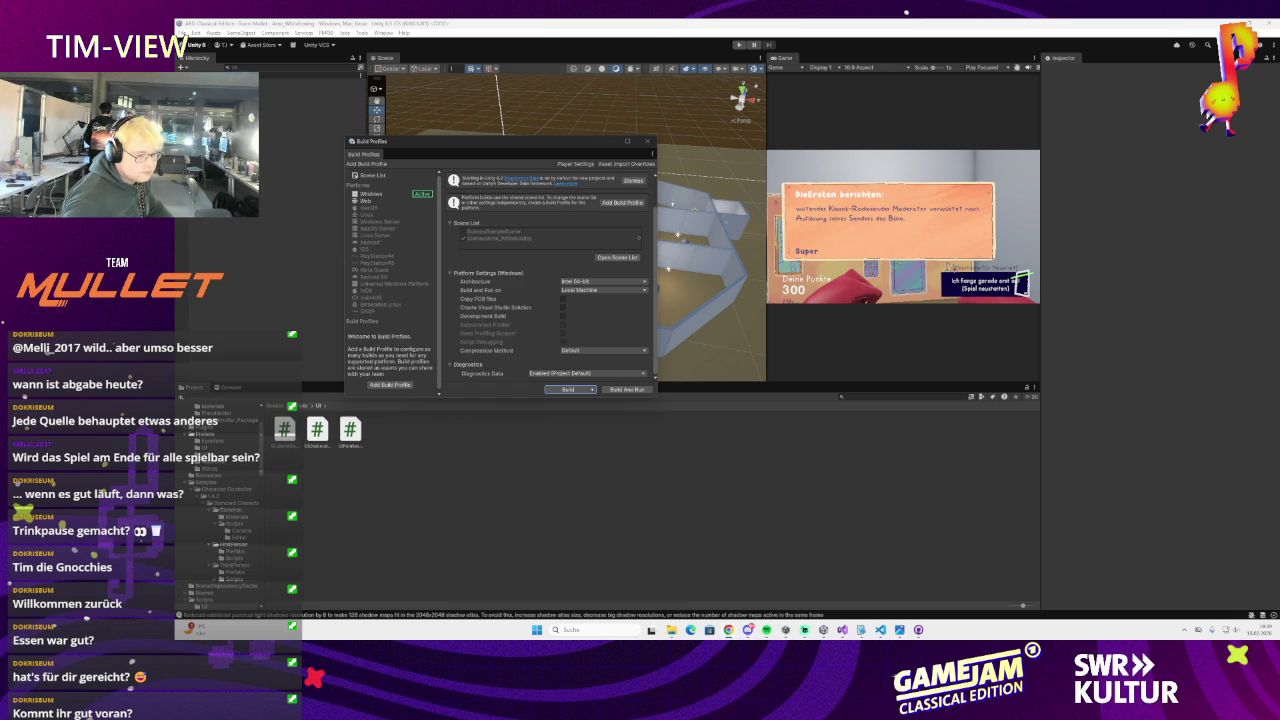
pyautogui.hotkey('alt', 'Tab')
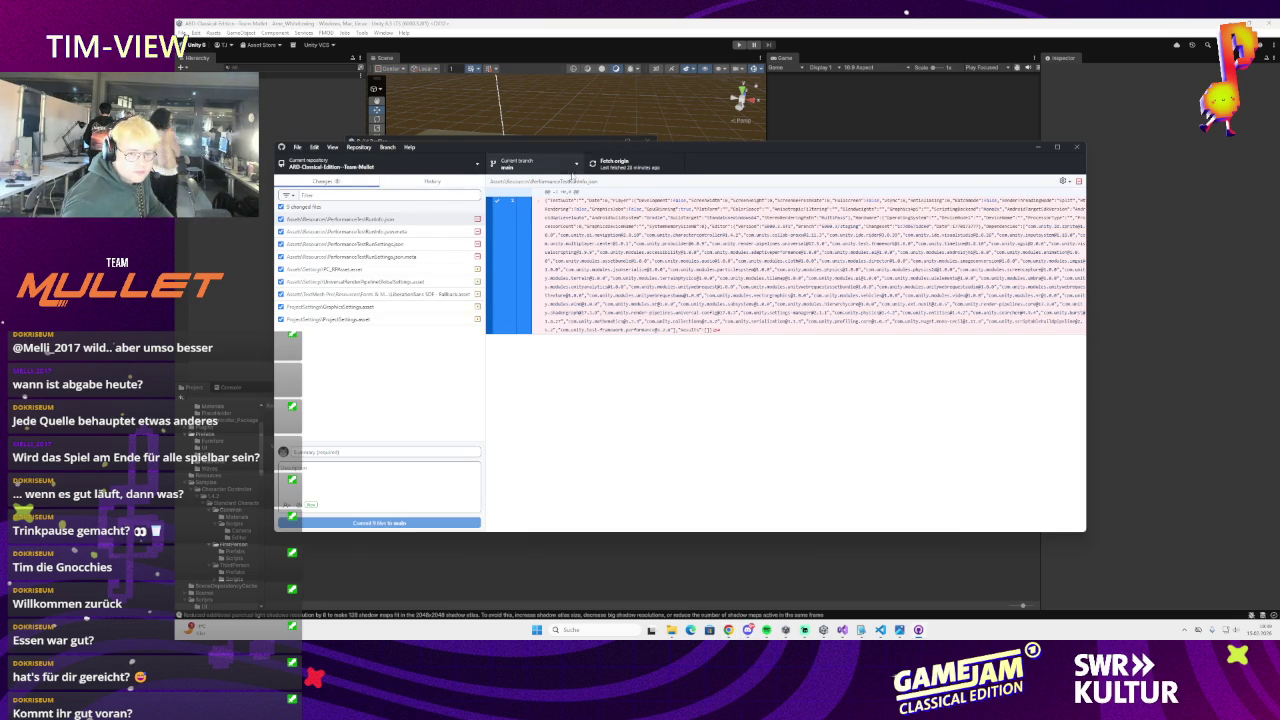
# - Show the History tab listing the repository's past commits
pyautogui.click(432, 181)
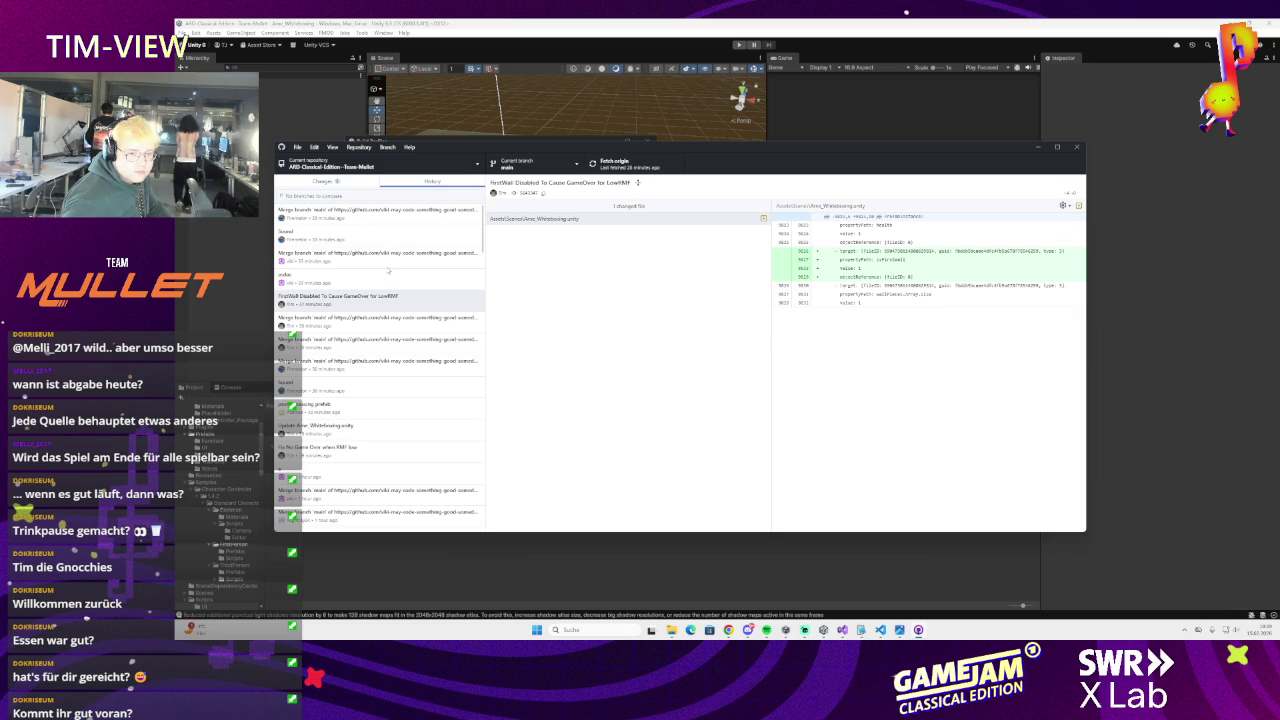
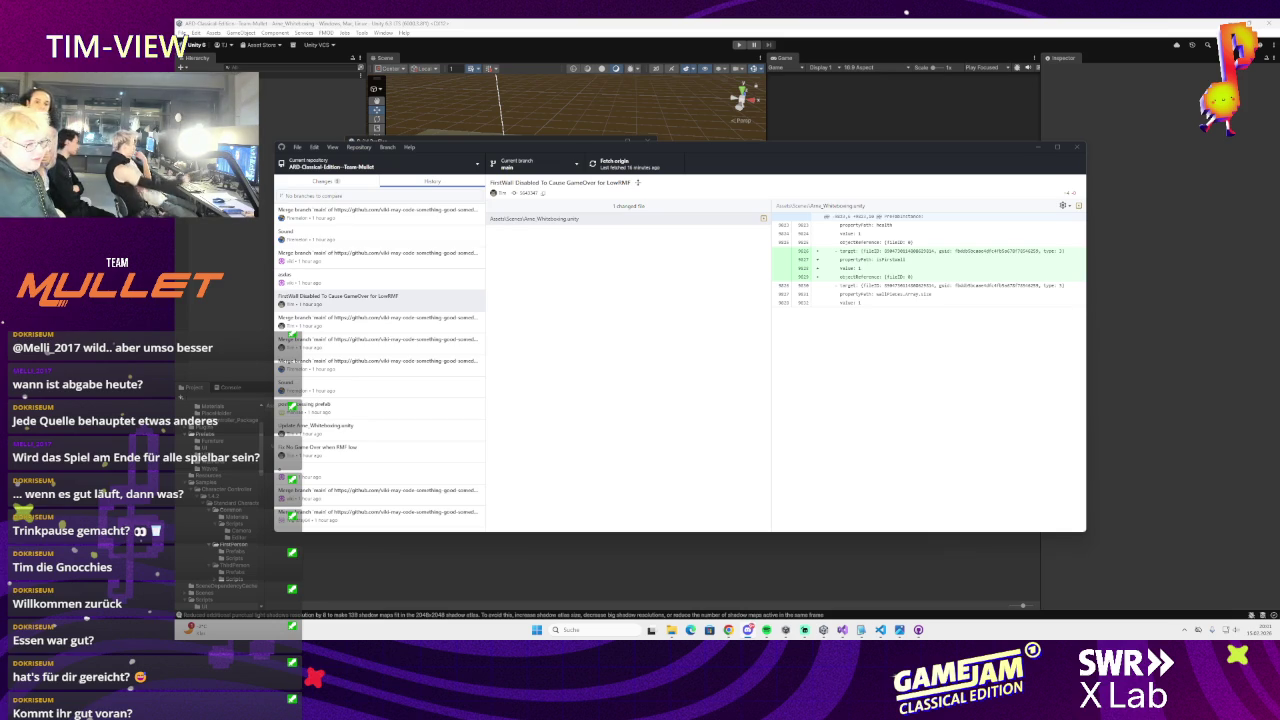
pyautogui.hotkey('alt', 'Tab')
pyautogui.hotkey('alt', 'Tab')
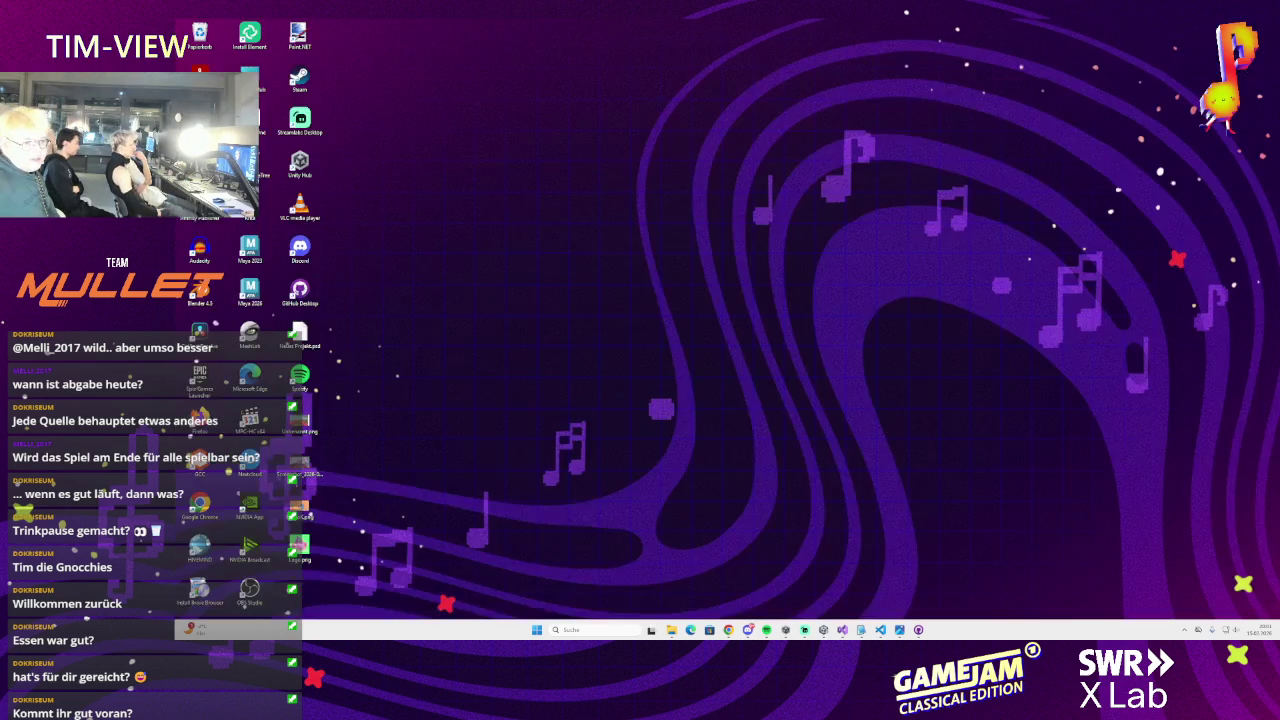